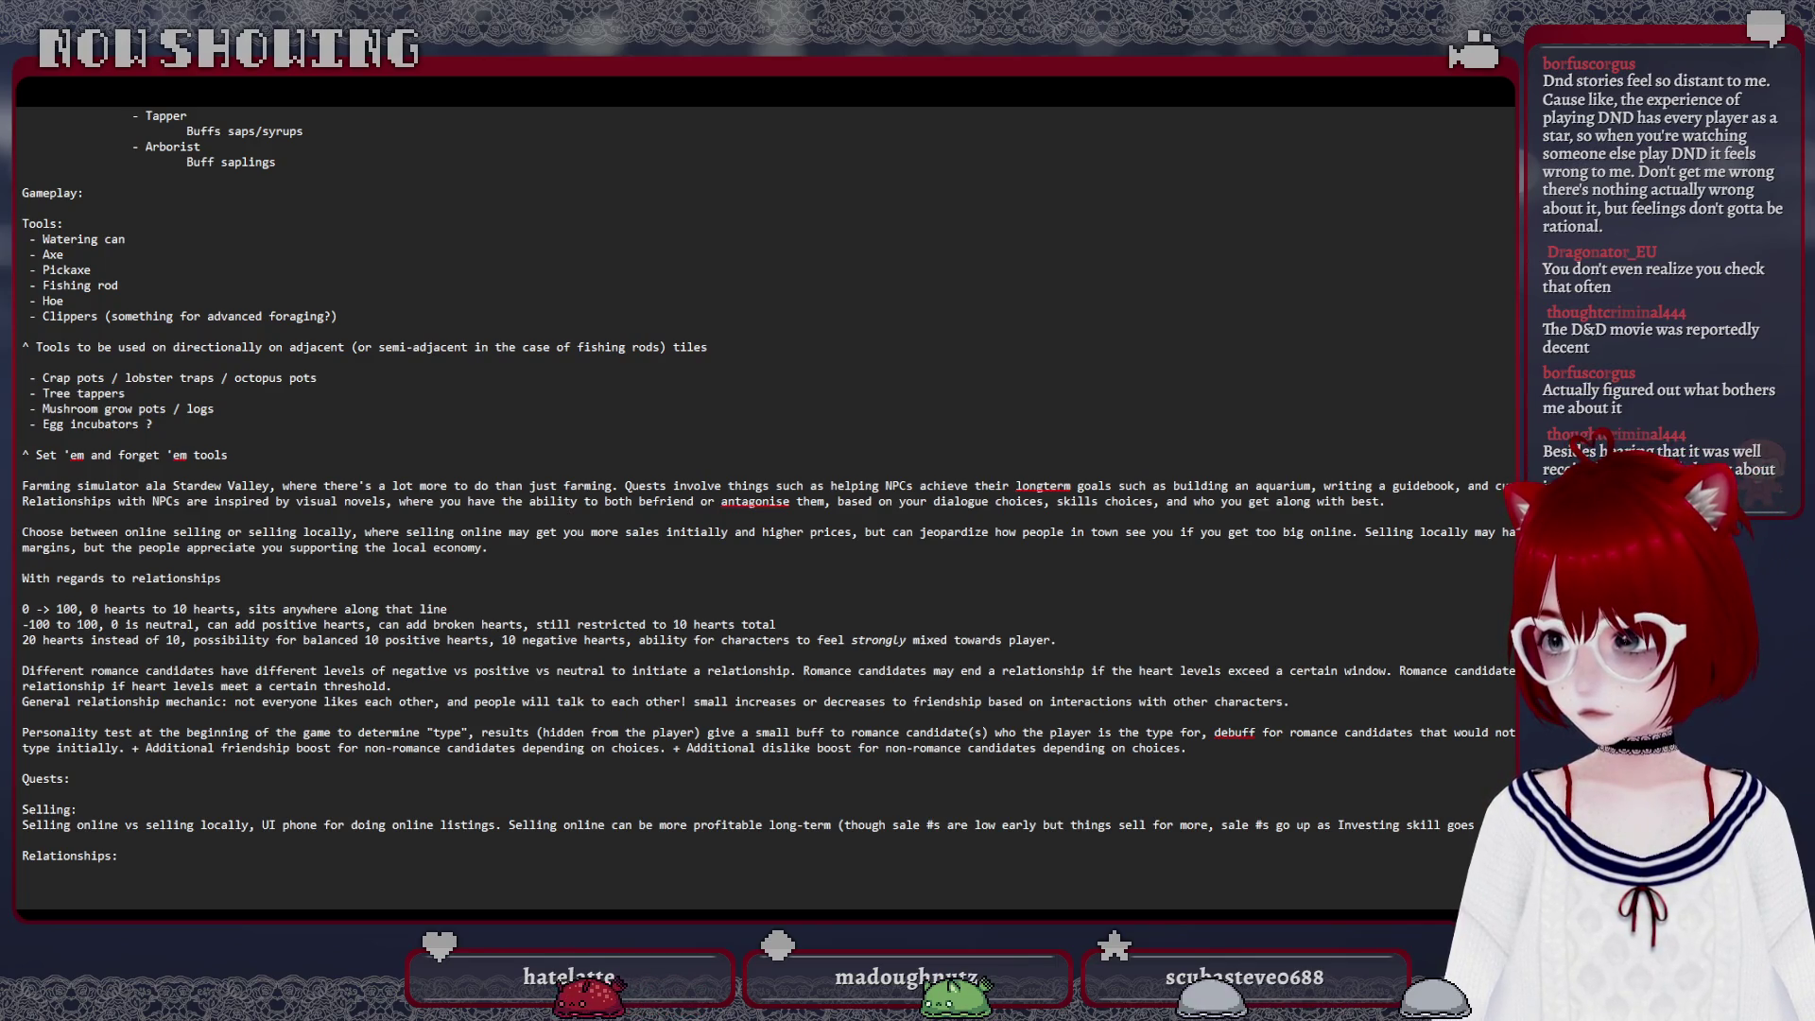
text(NPCs )
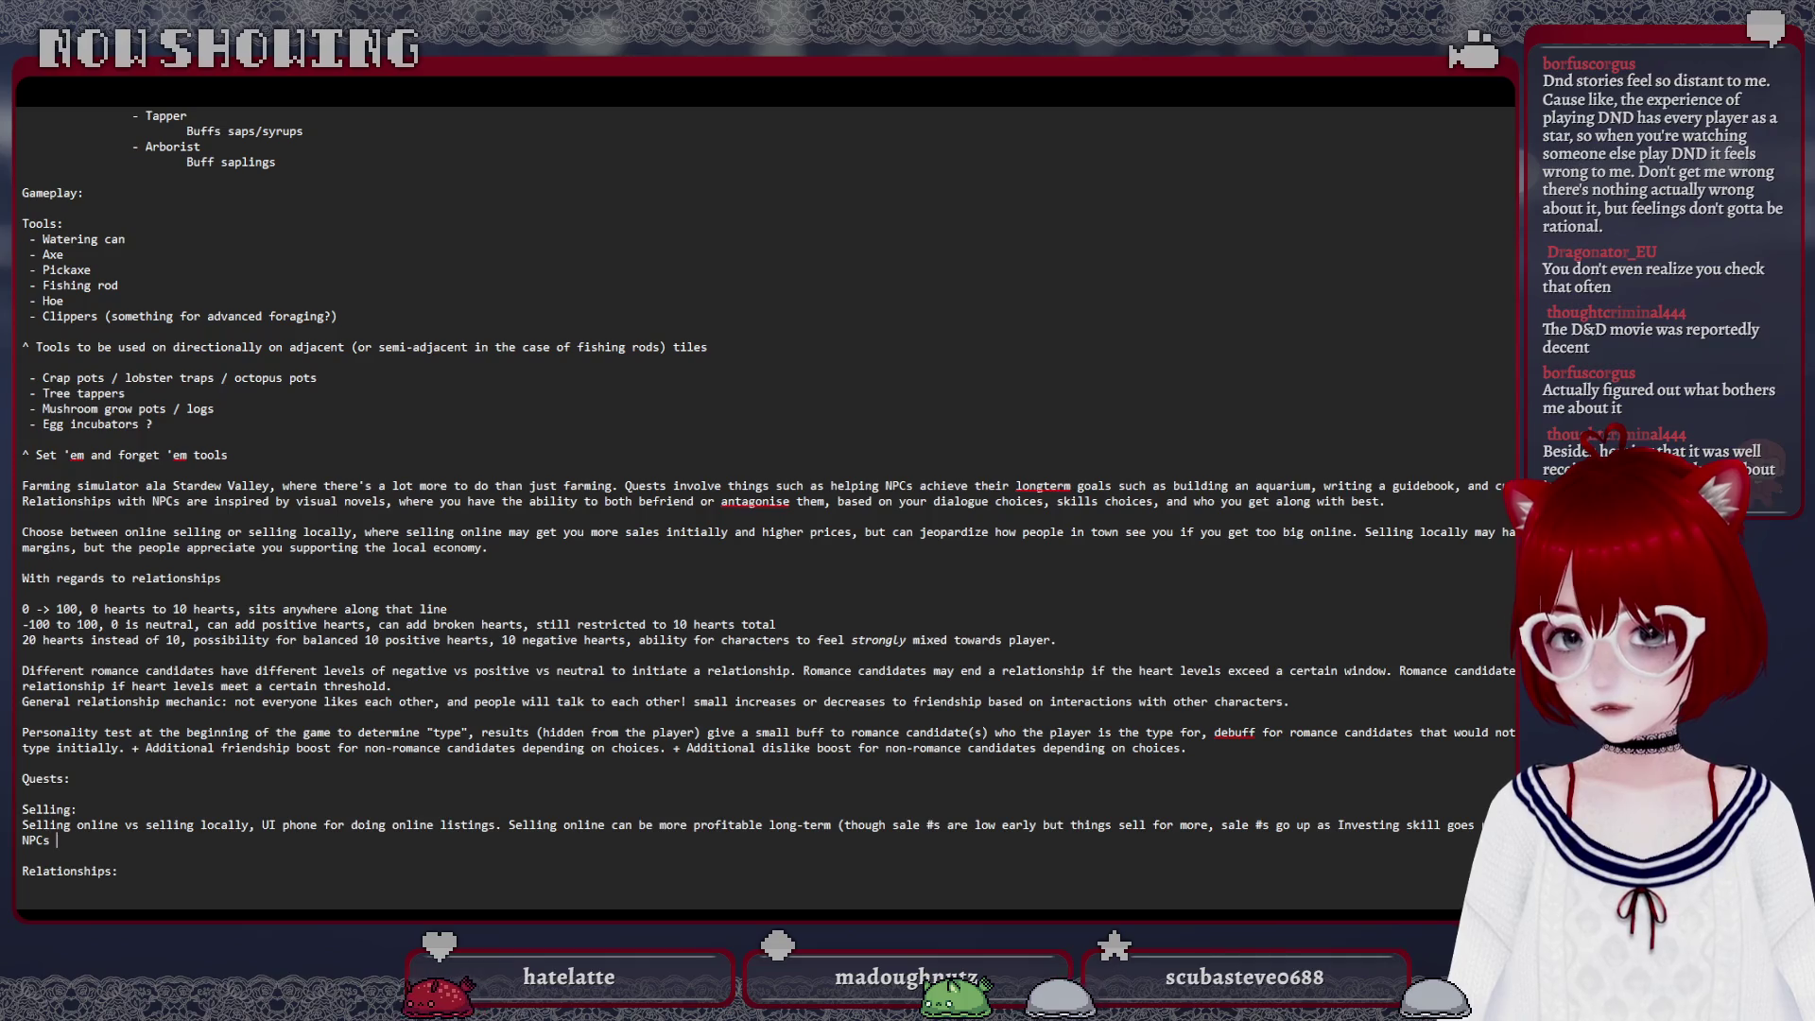
text(happy ()
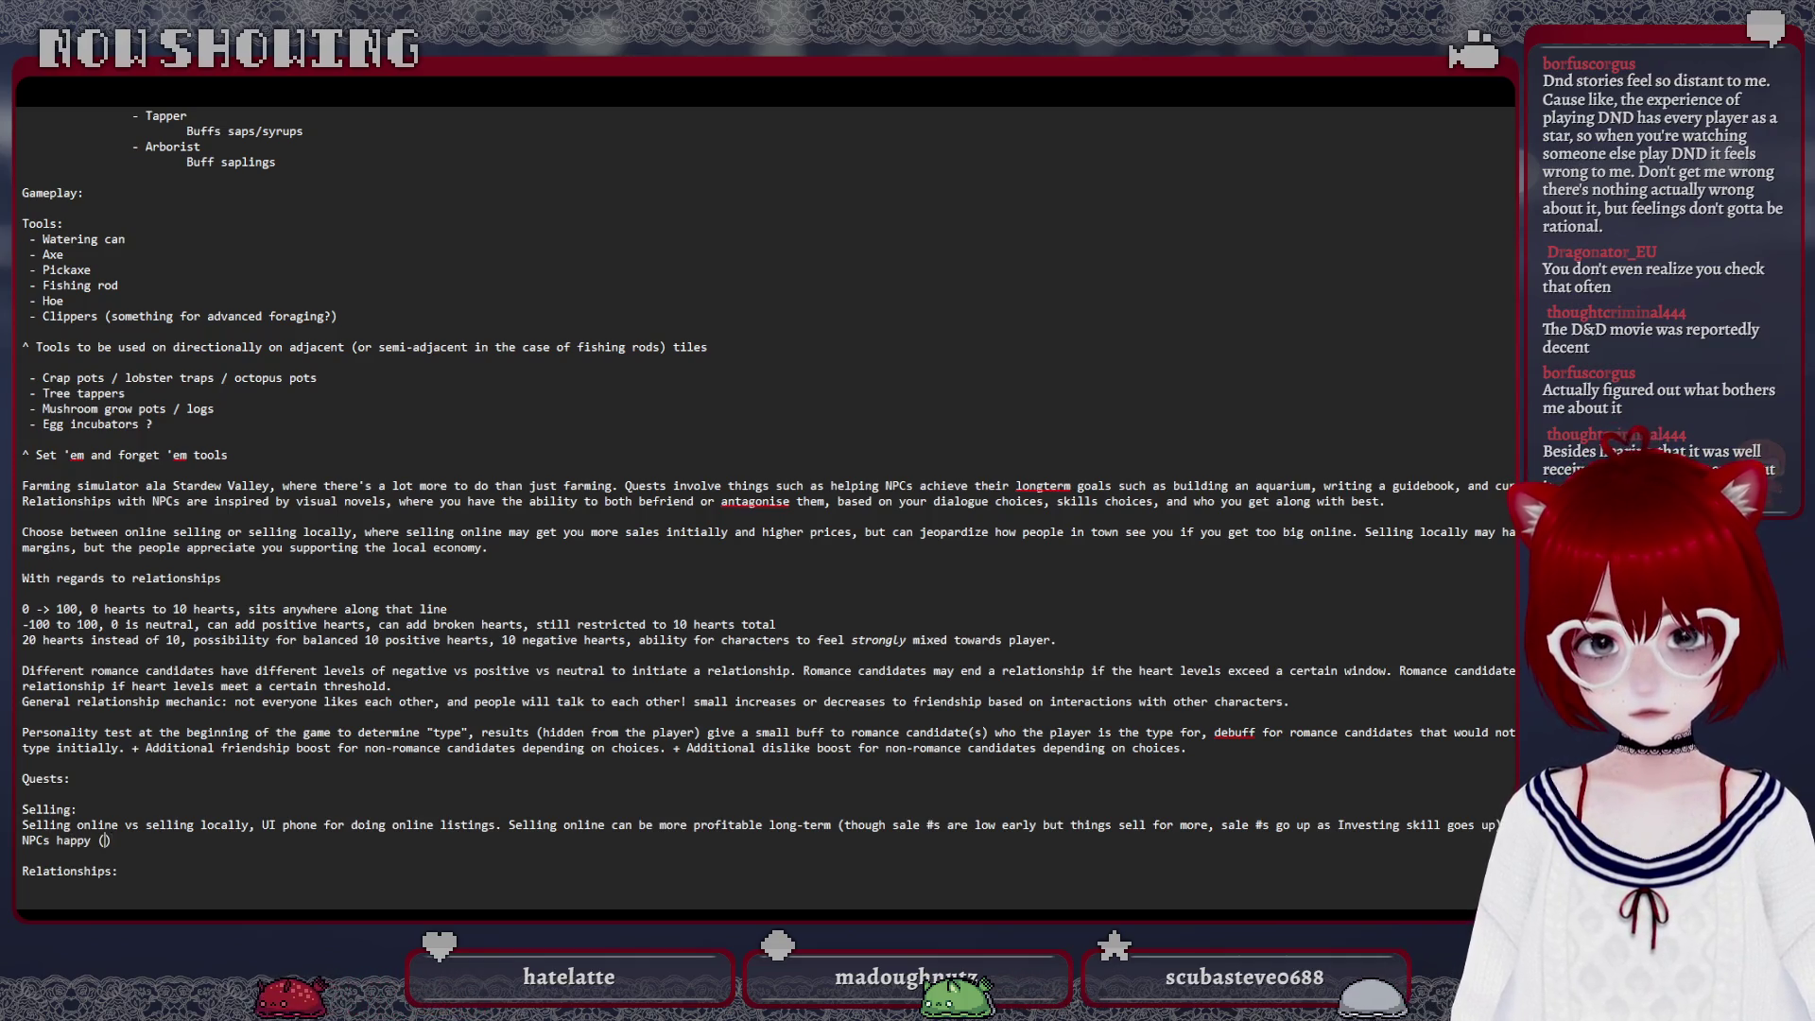
text(supporting the local econ)
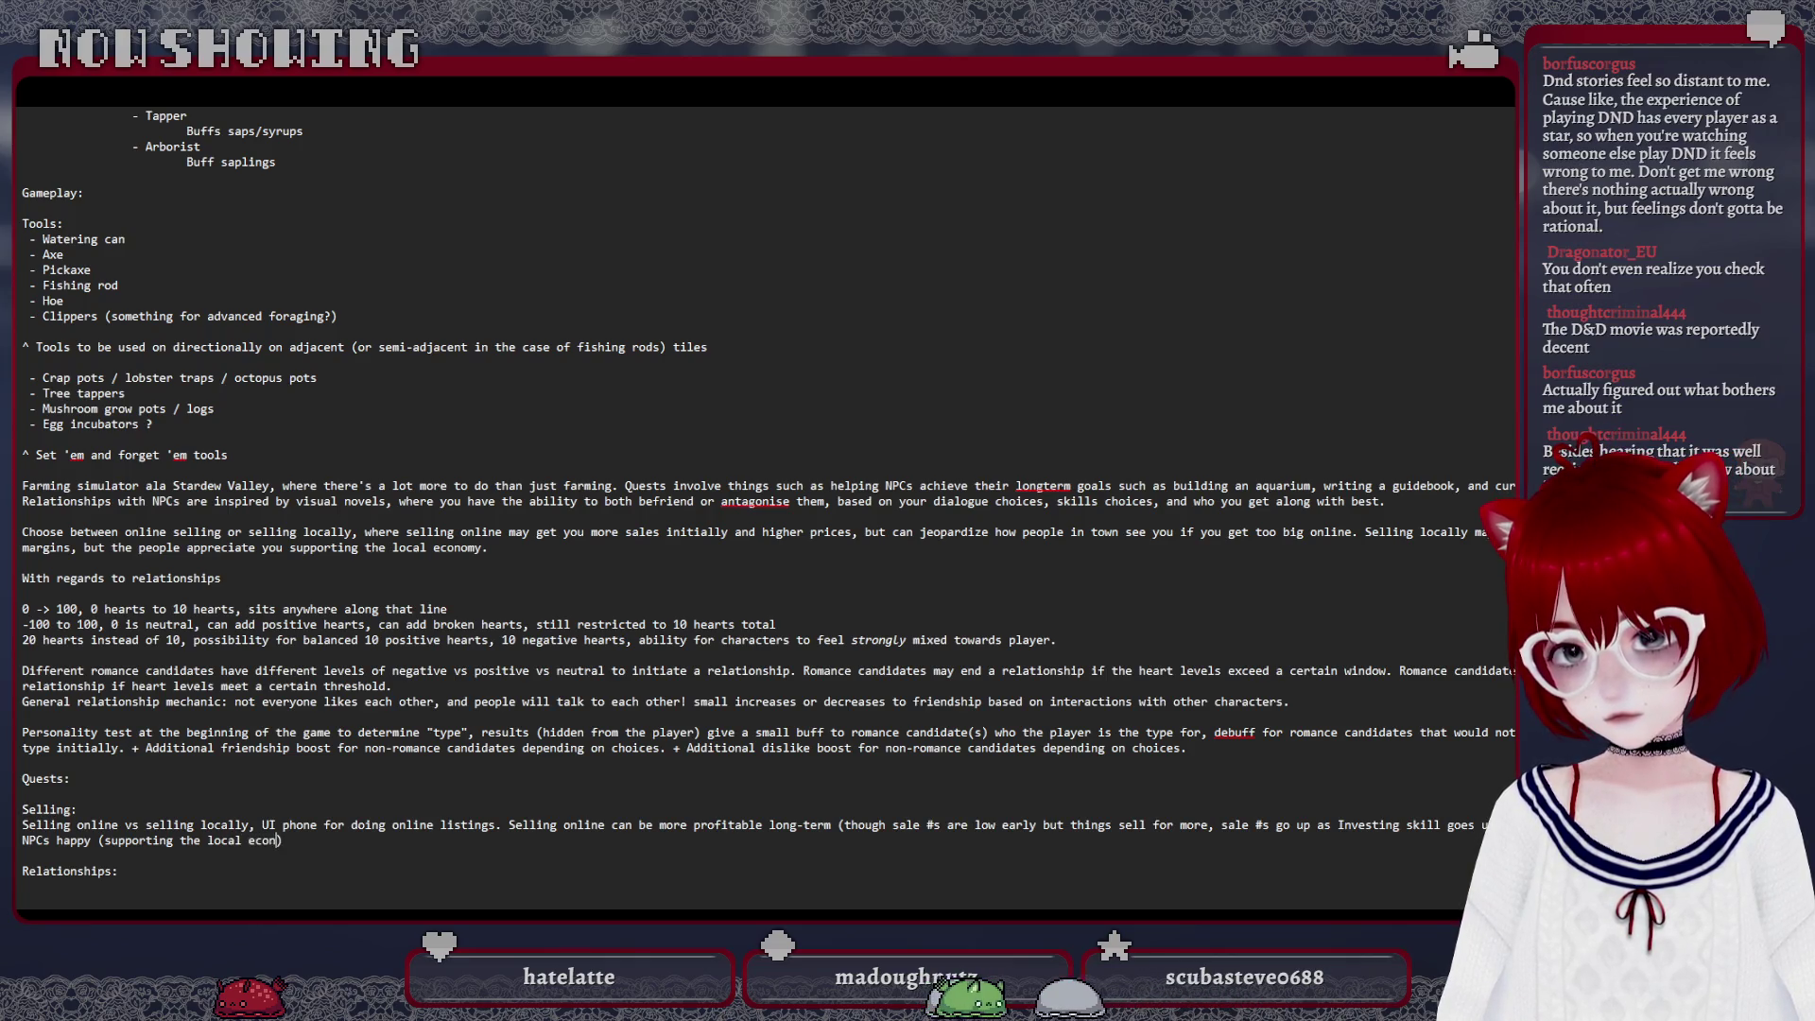
text(omy))
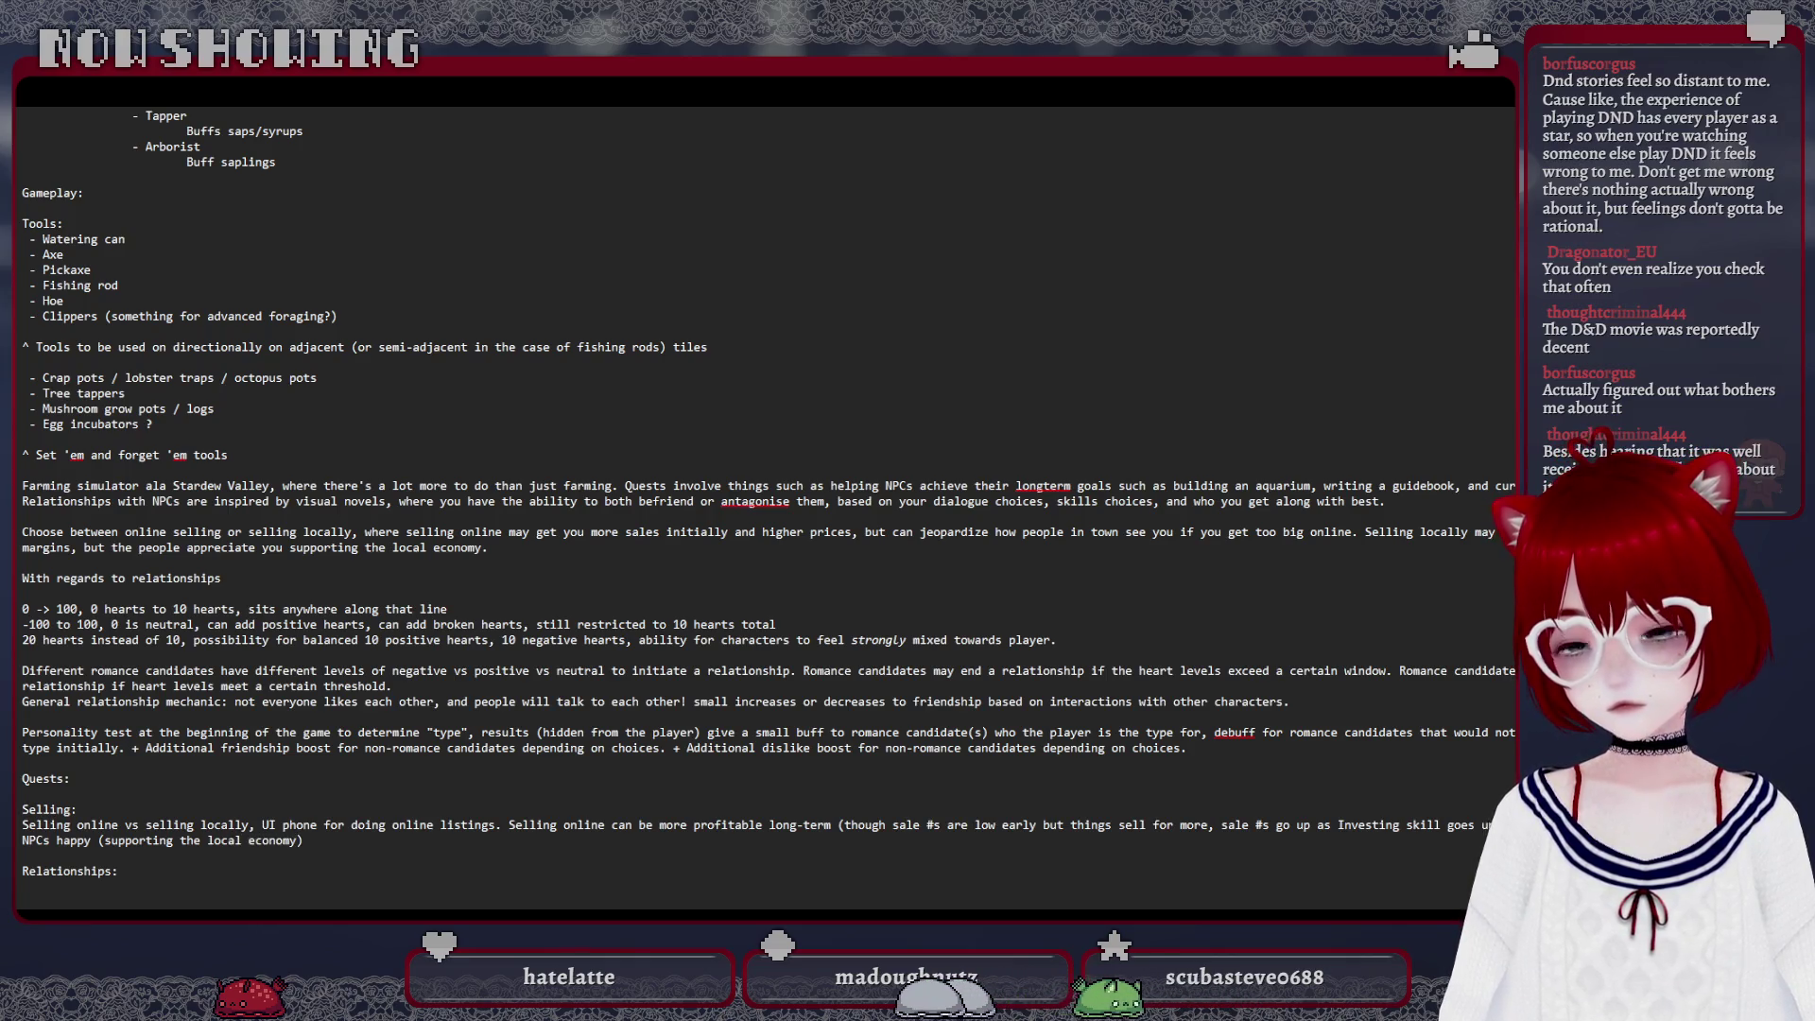
text(, and you')
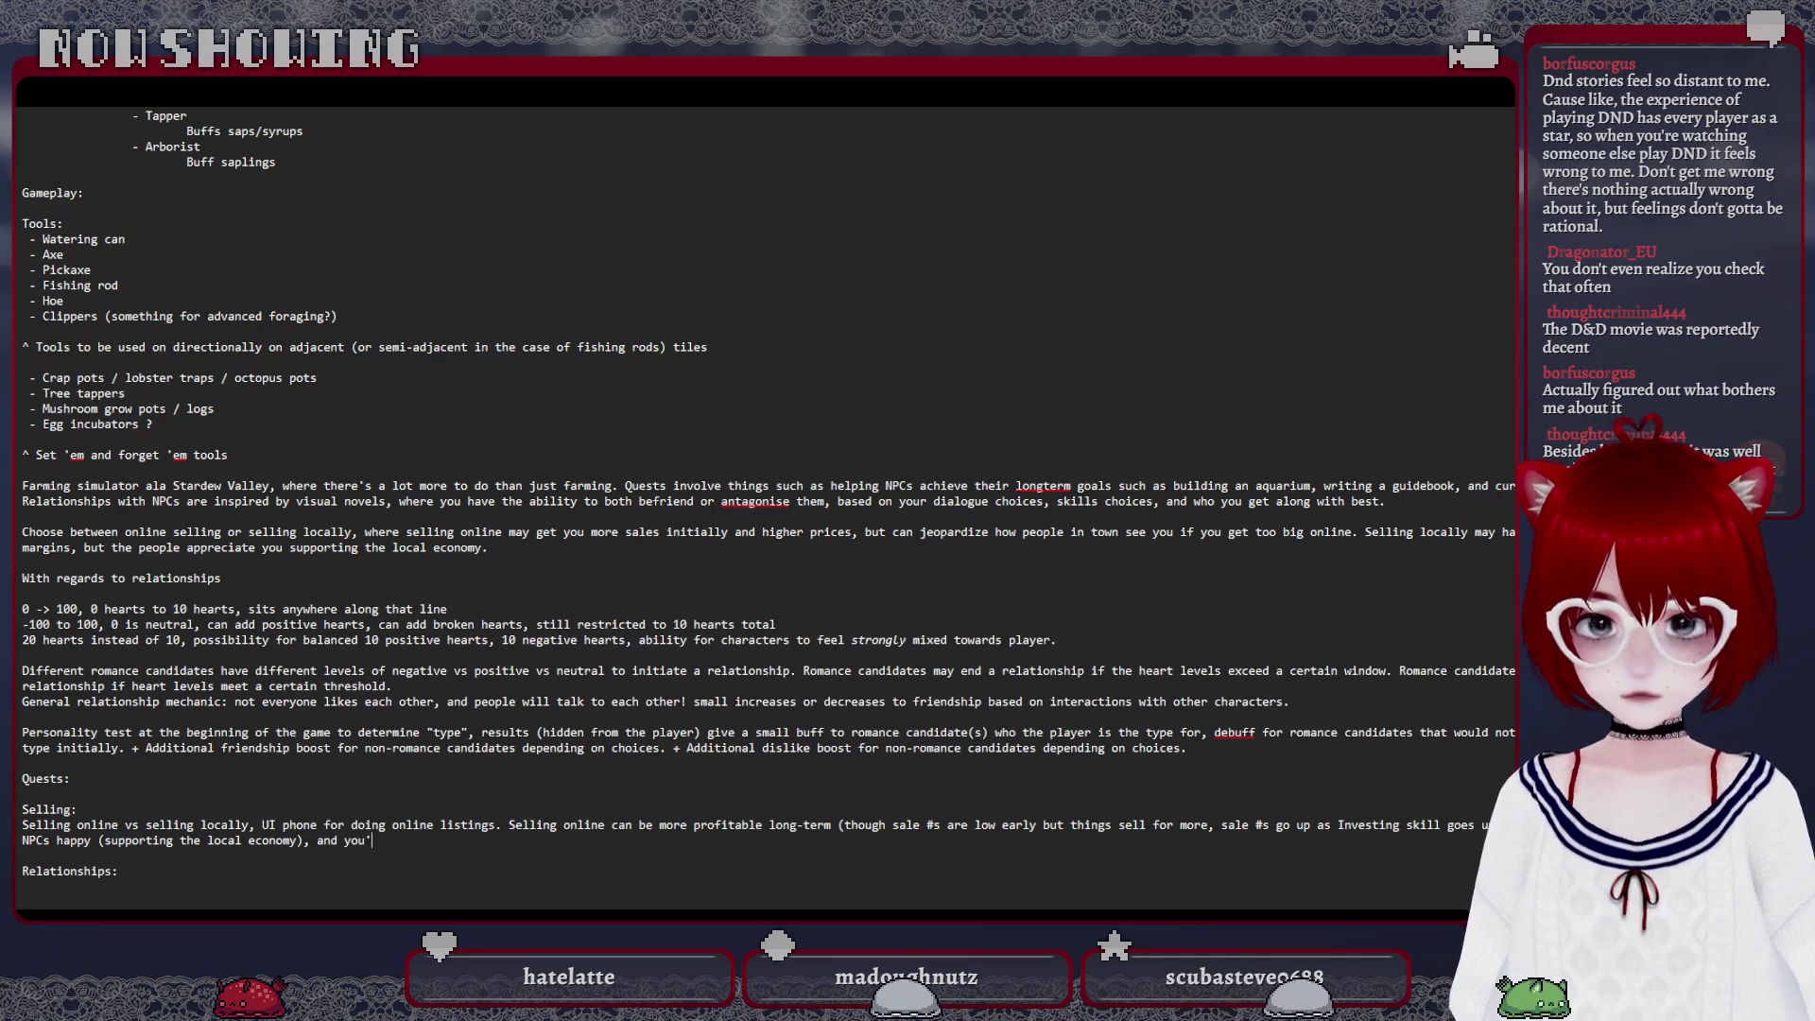
text(re guaranteed to make)
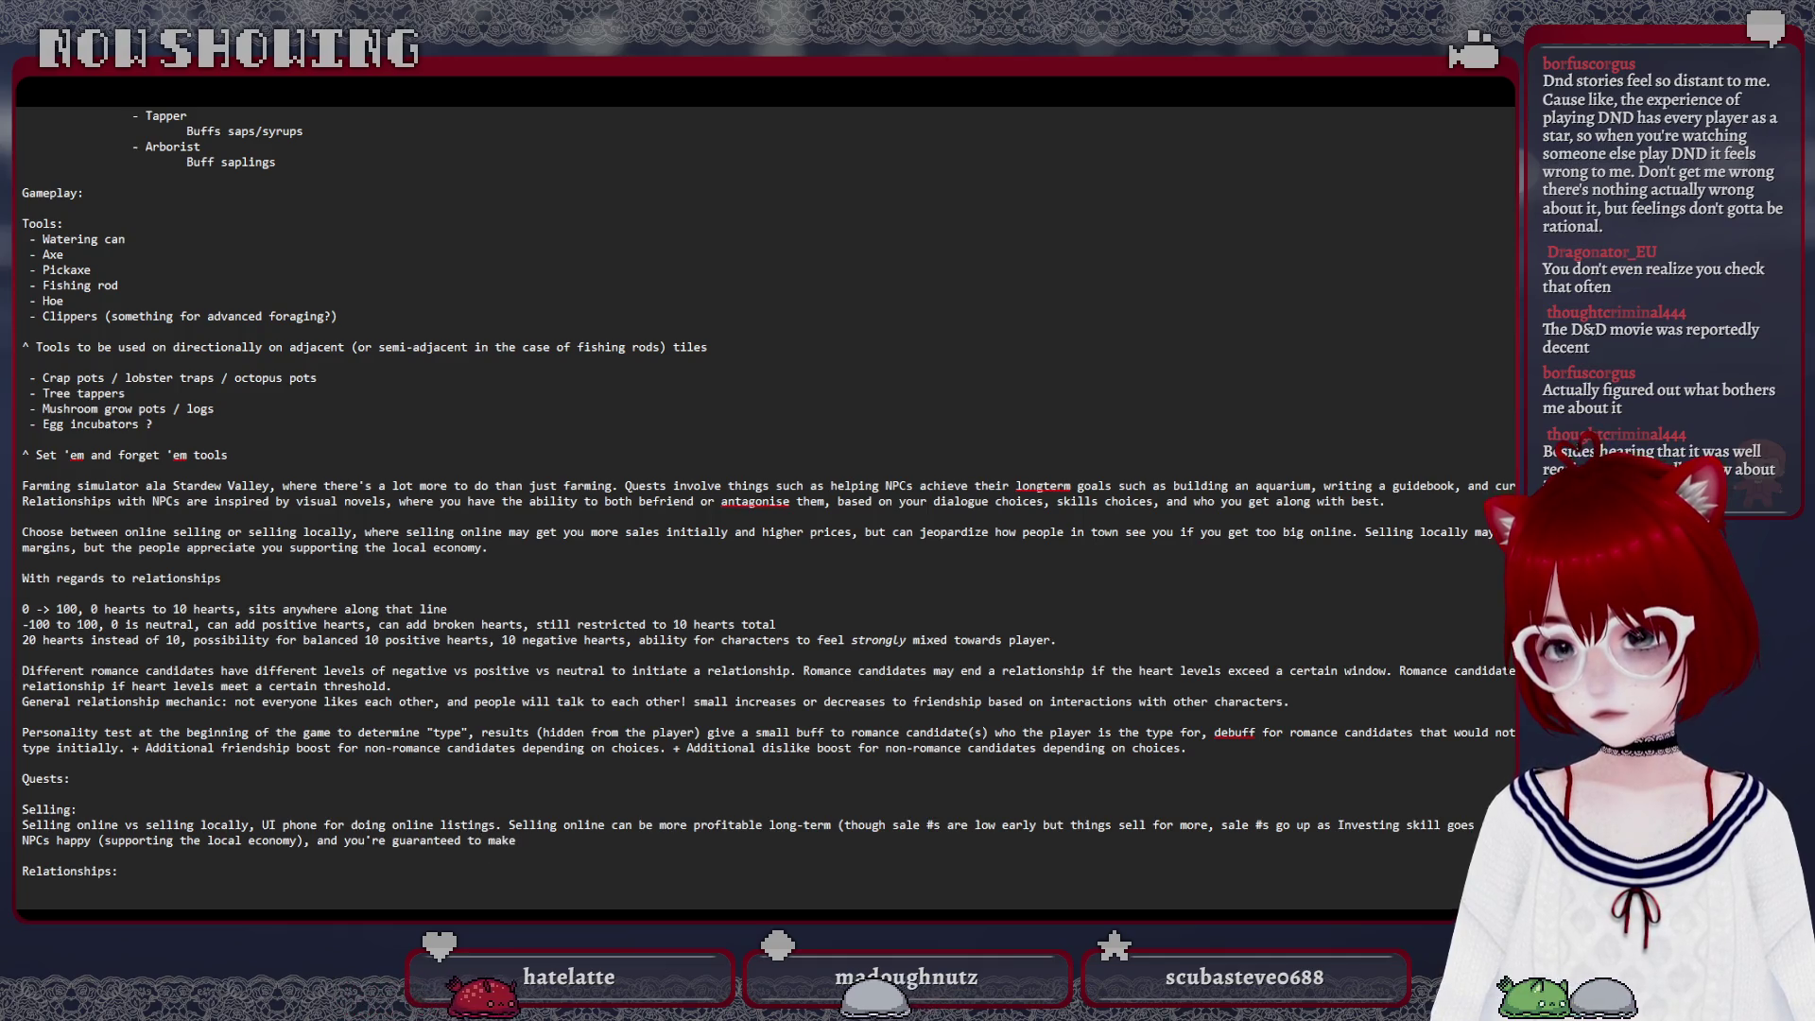
Reword the Selling note so selling locally keeps NPCs happy and guarantees sales at reduced cost
key(BackSpace)
key(BackSpace)
key(BackSpace)
key(BackSpace)
text(actual)
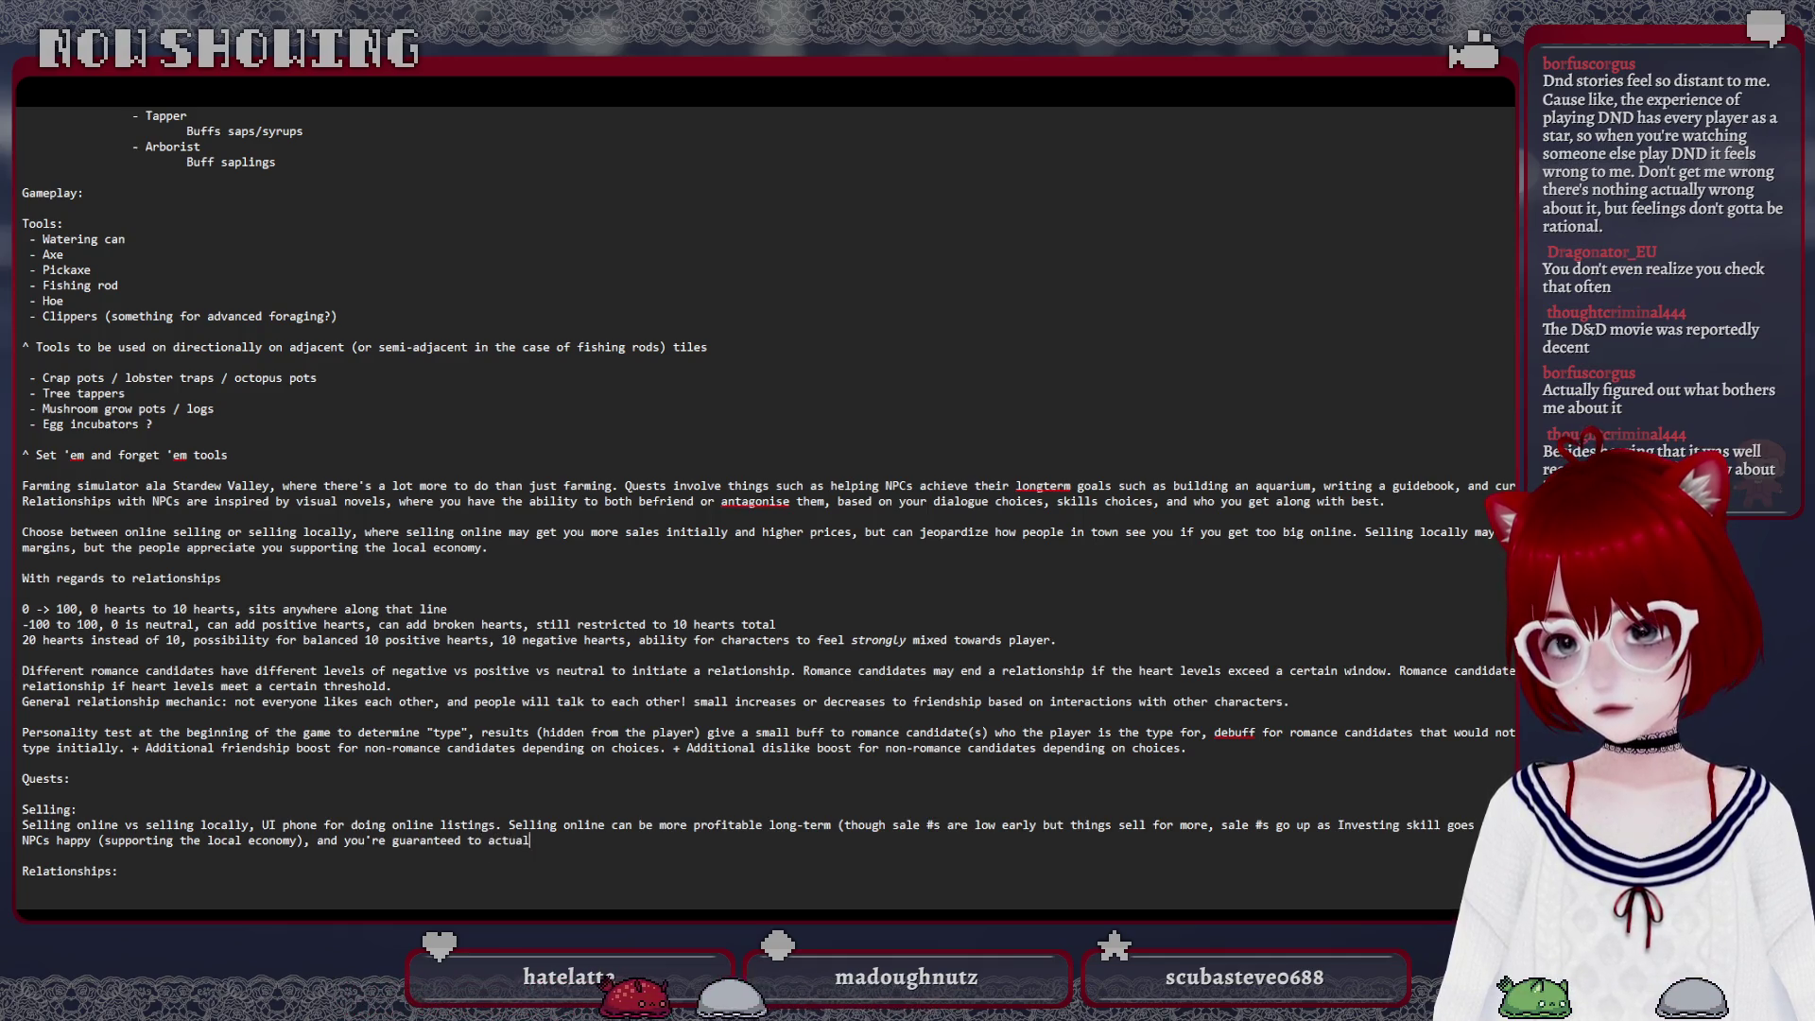
text(ly sell, but )
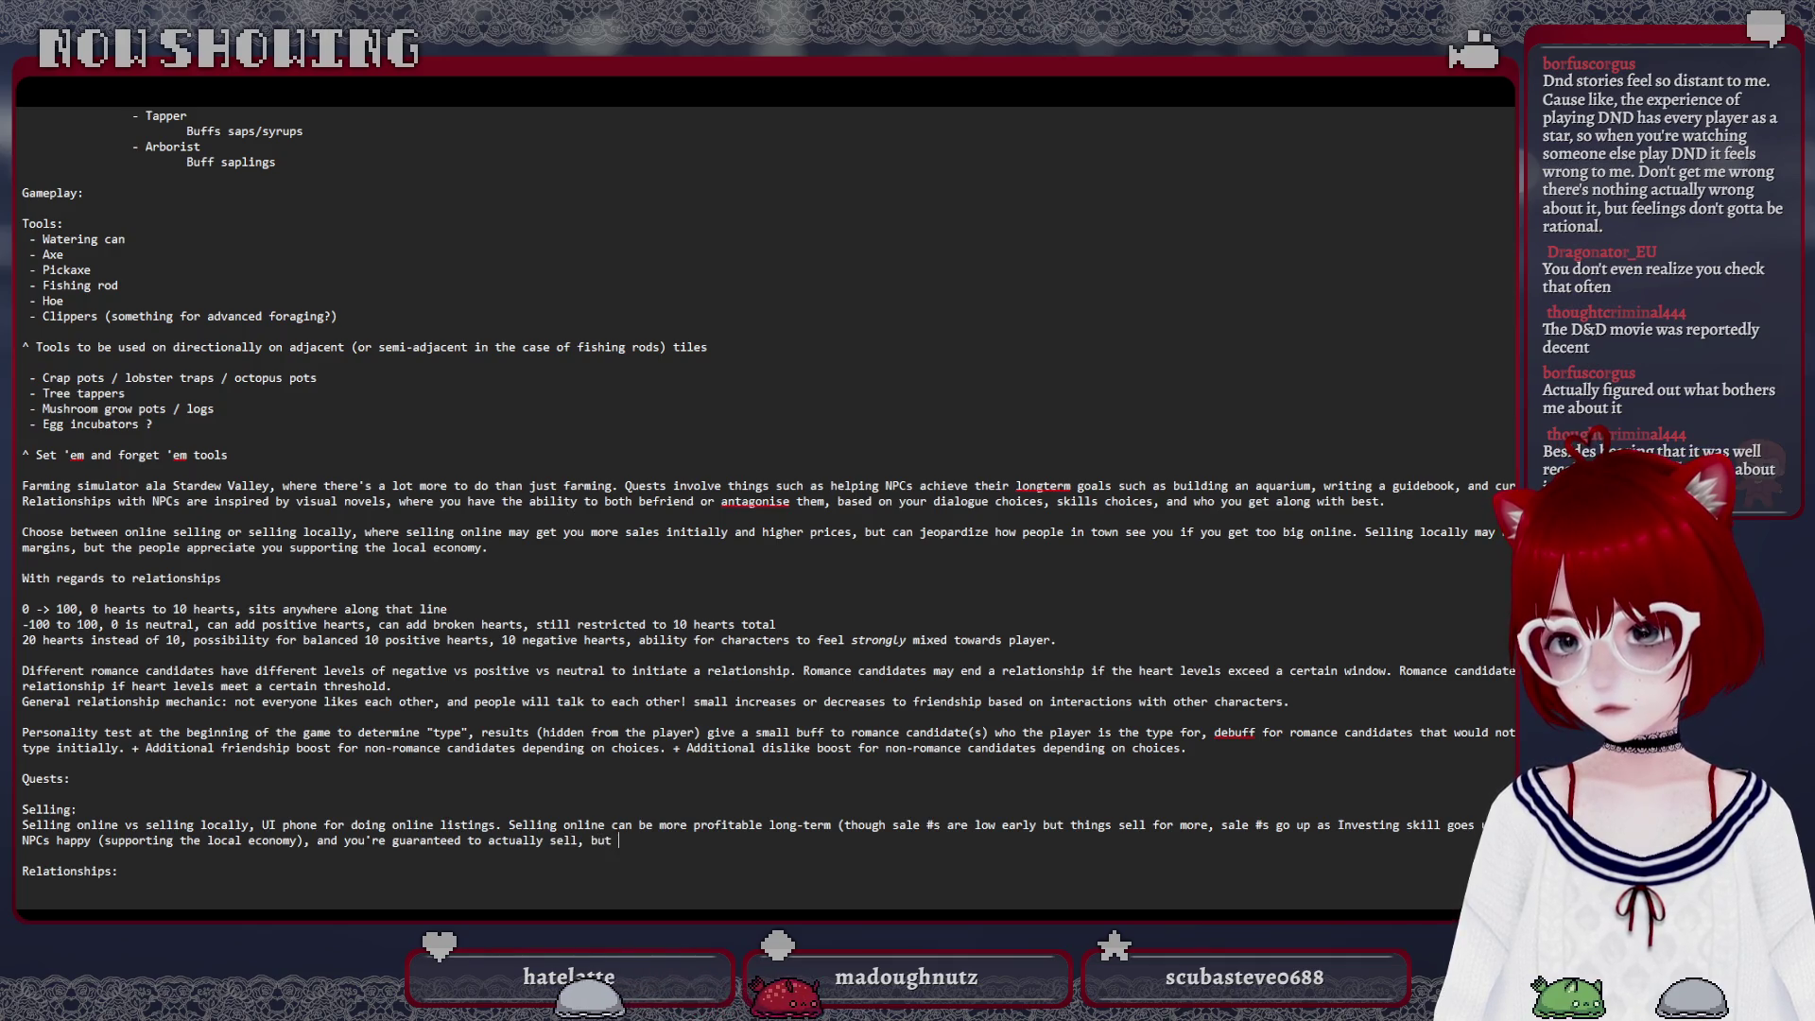
text(it's at a highly reduced cost.)
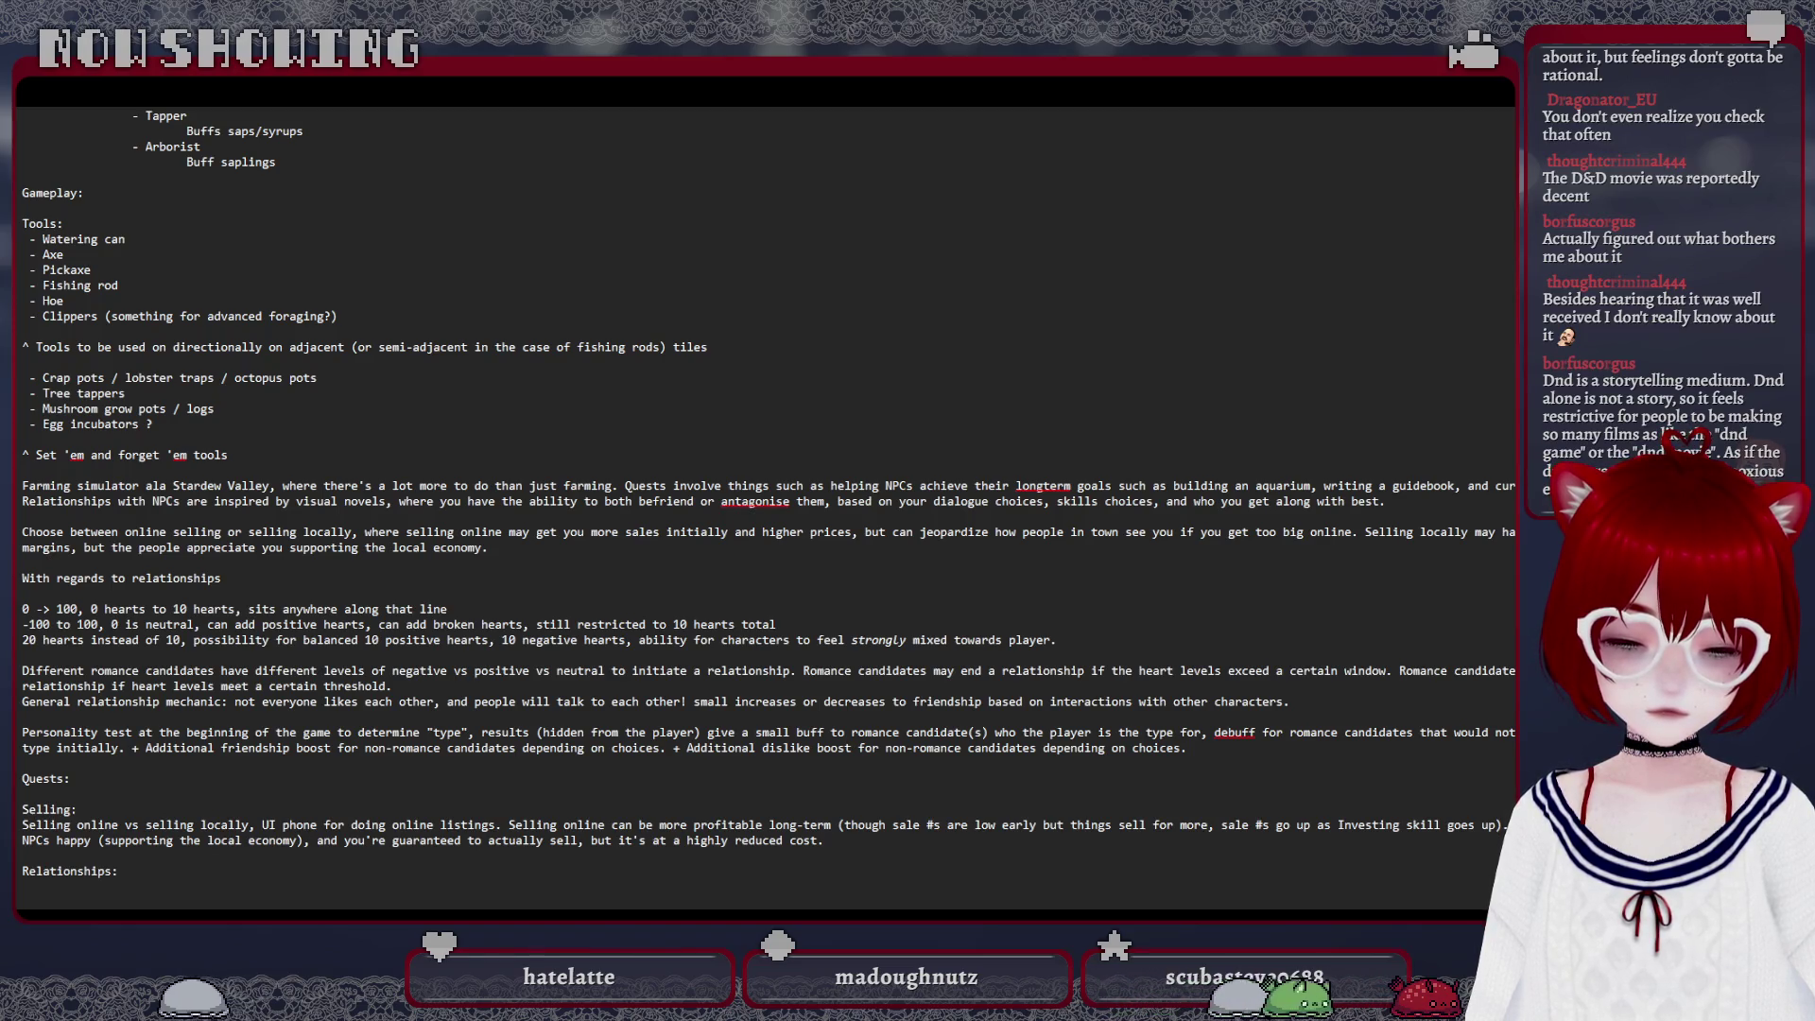
text( Selling is)
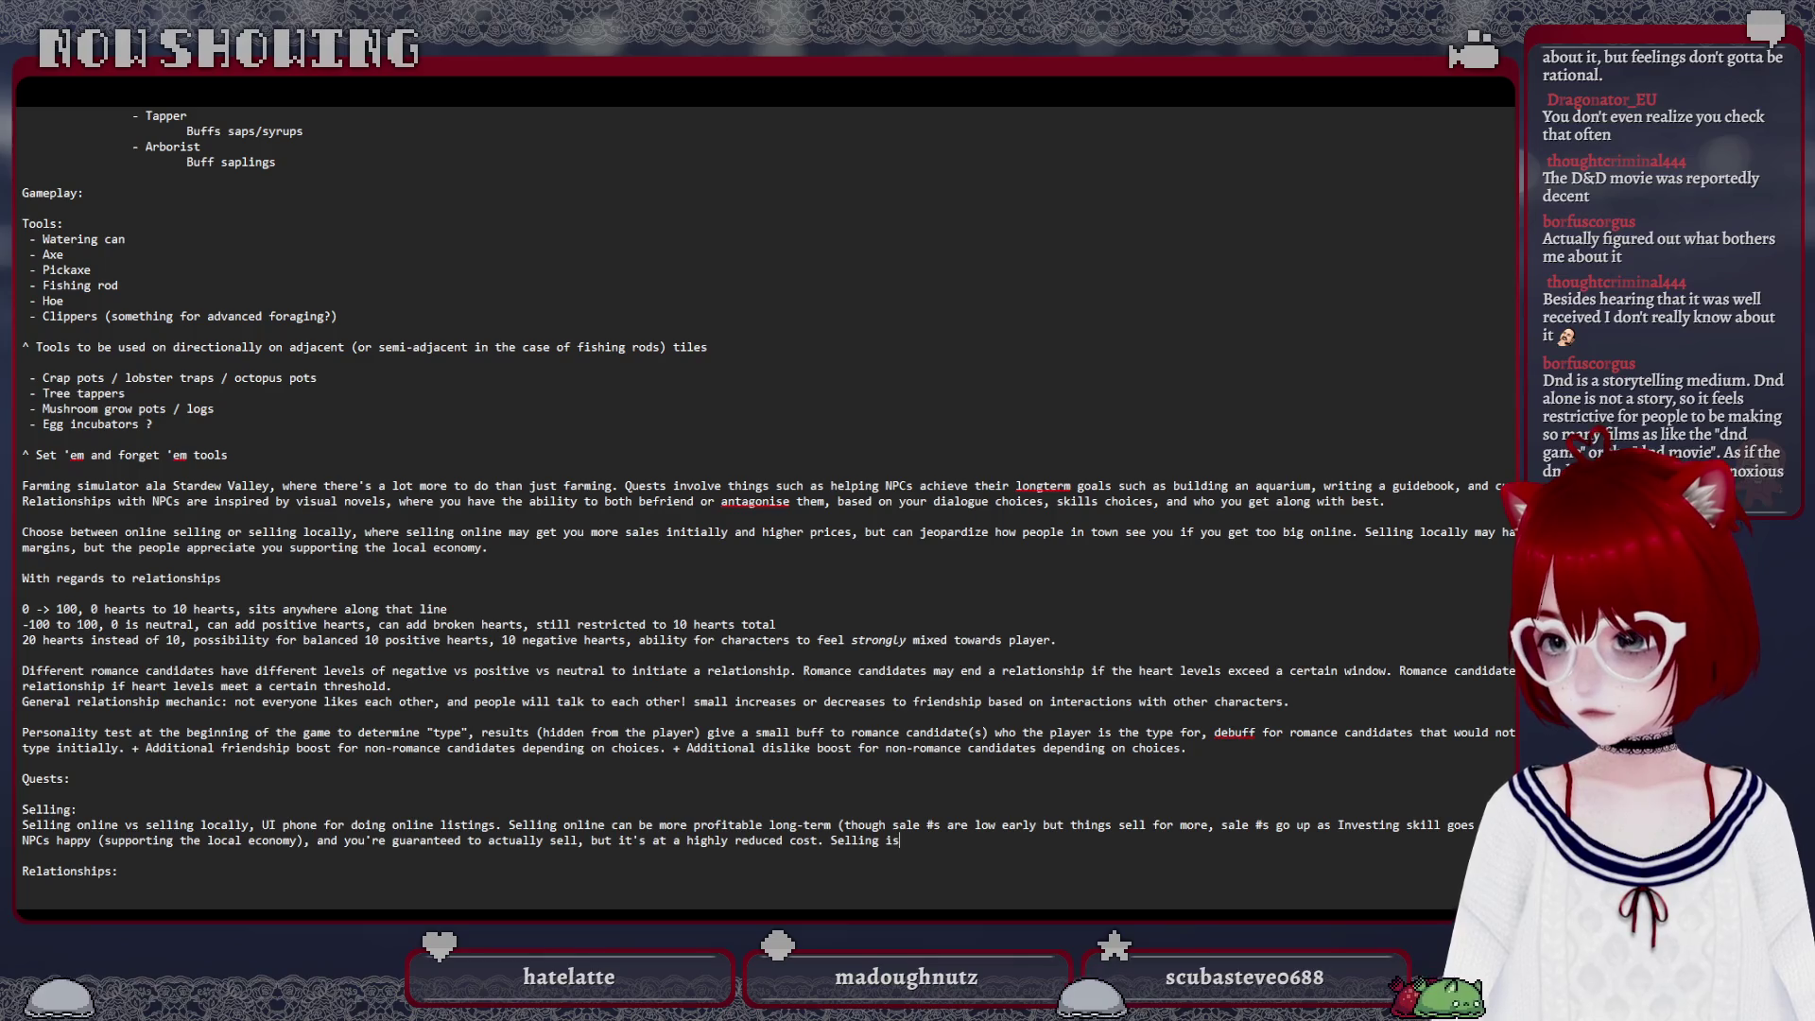
text( a ma)
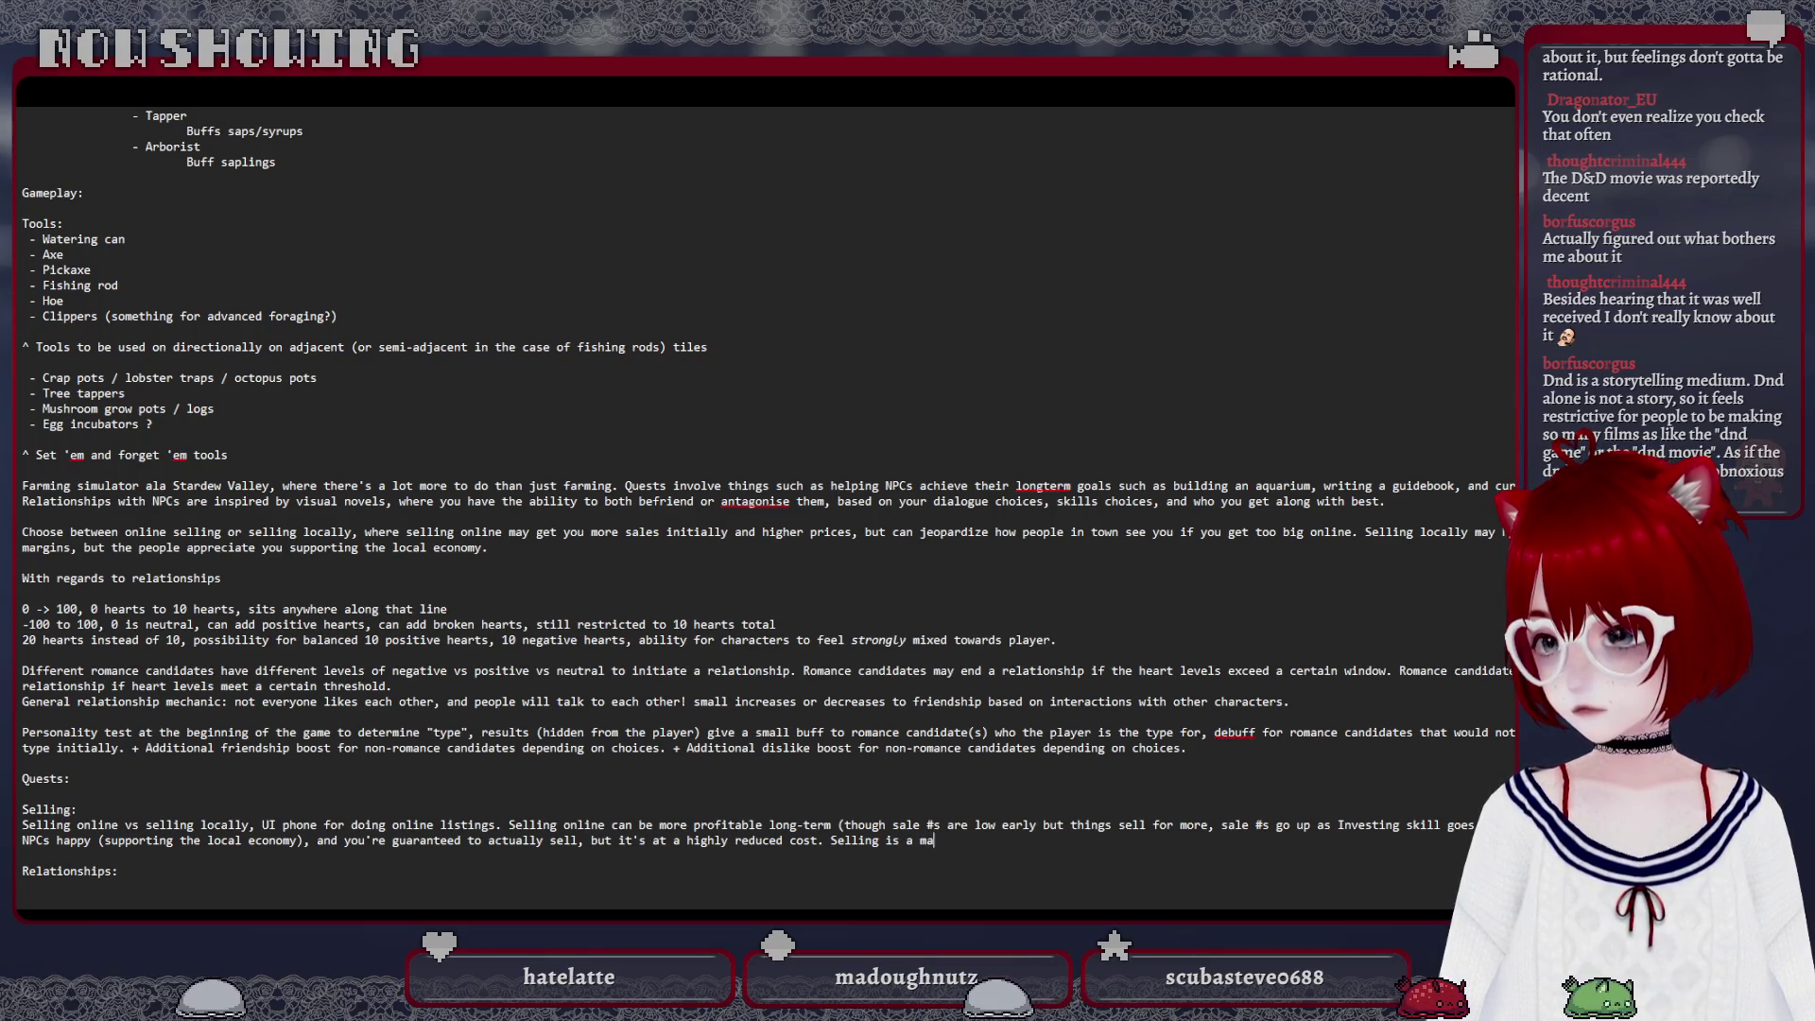
Replace the half-written sentence with 'Profit is a matter of balancing # of sales x price of sales.'
key(BackSpace)
key(BackSpace)
key(BackSpace)
text(Profit is a )
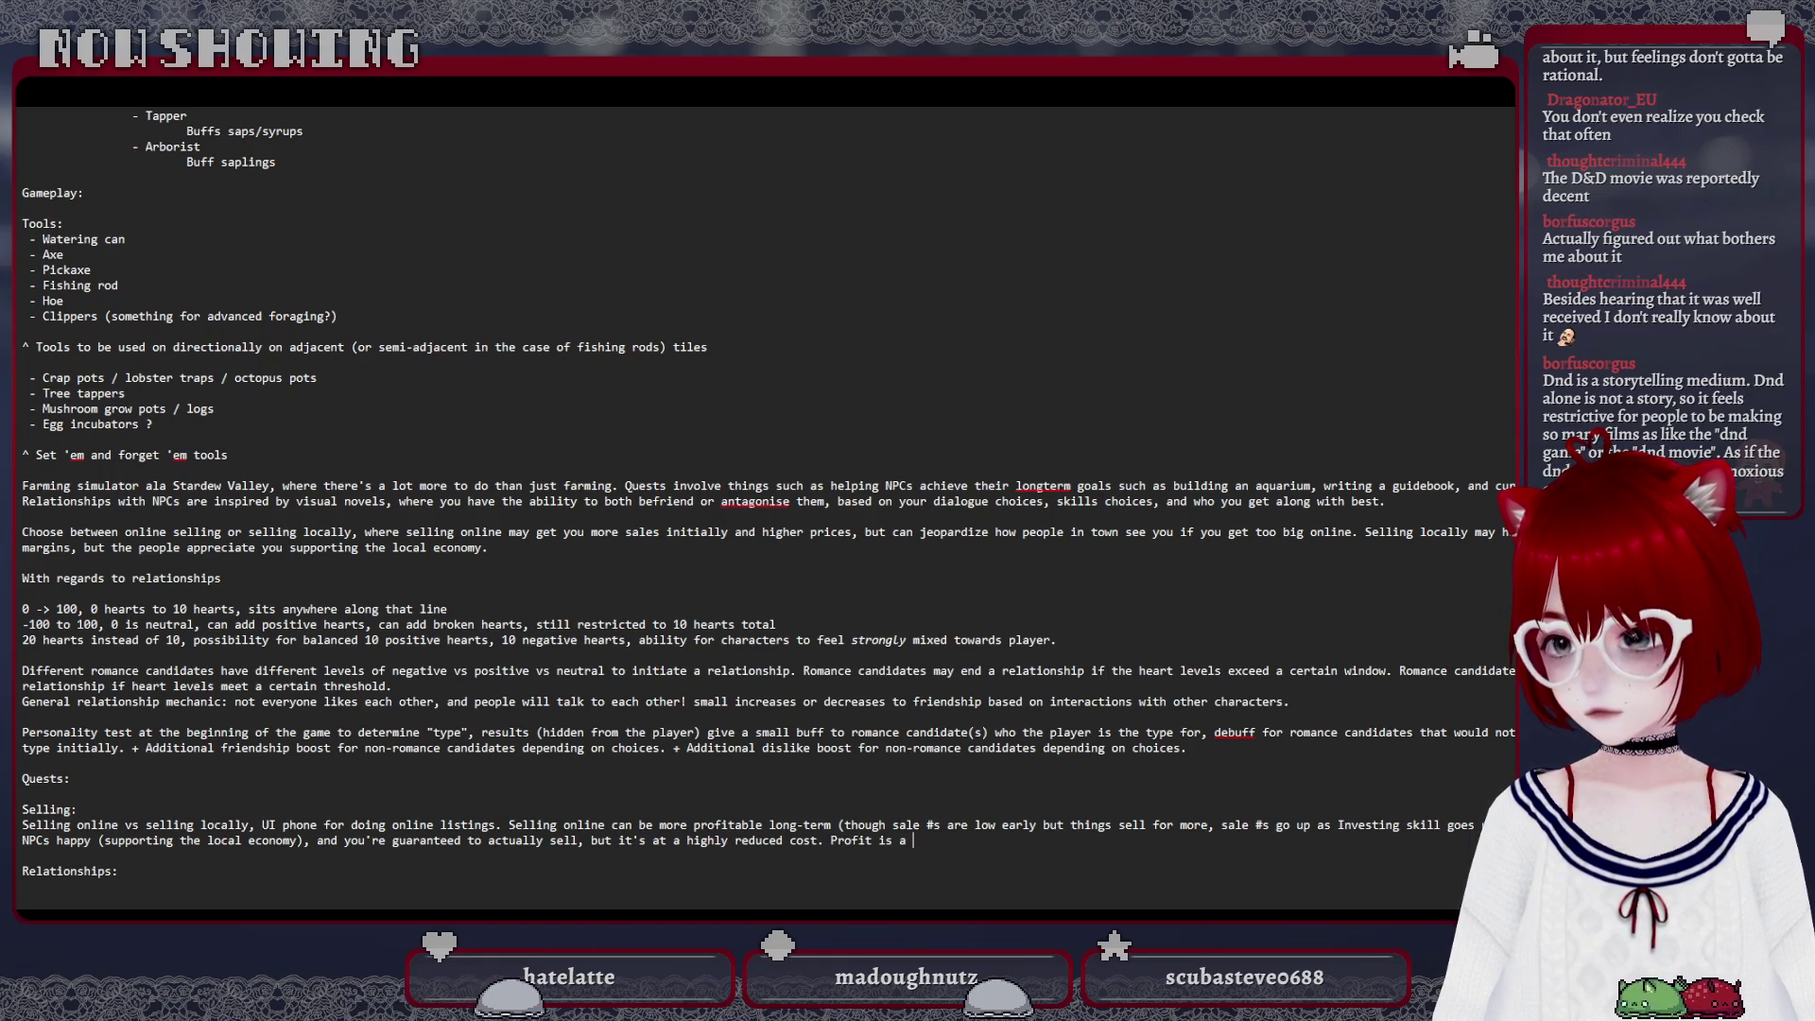
text(matter of balancing #)
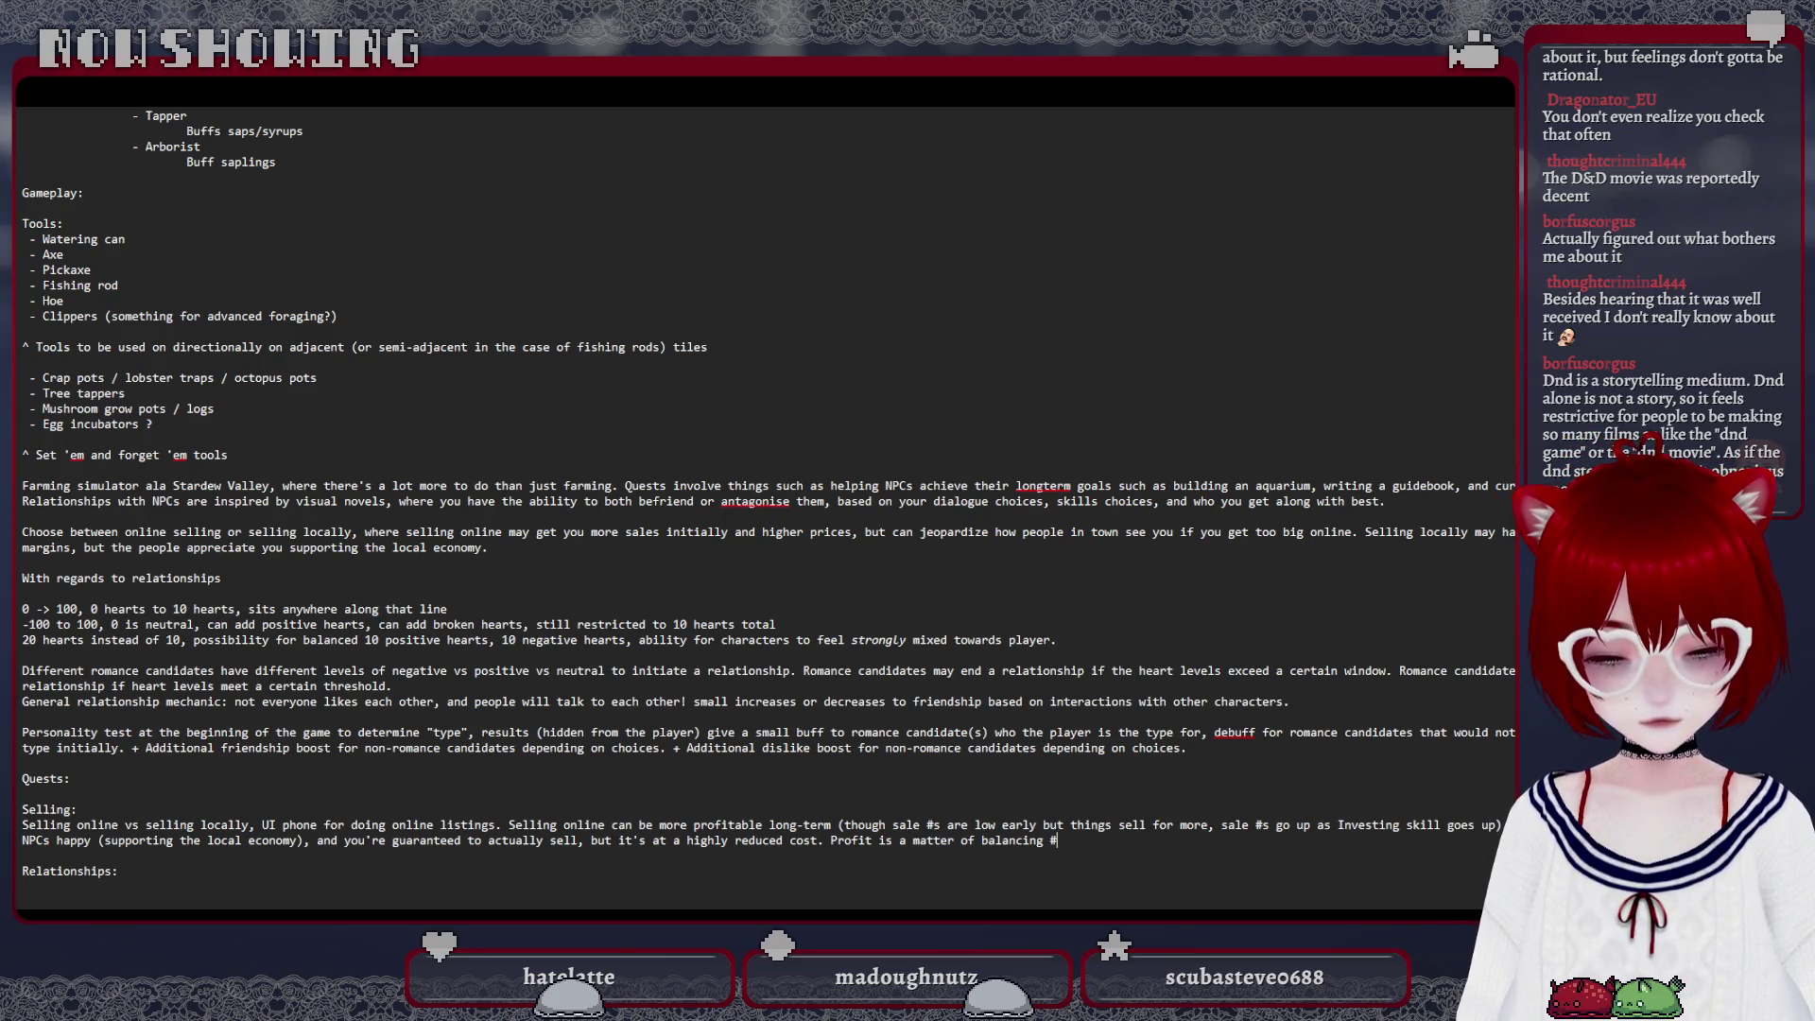
text( of sales x price of sales.)
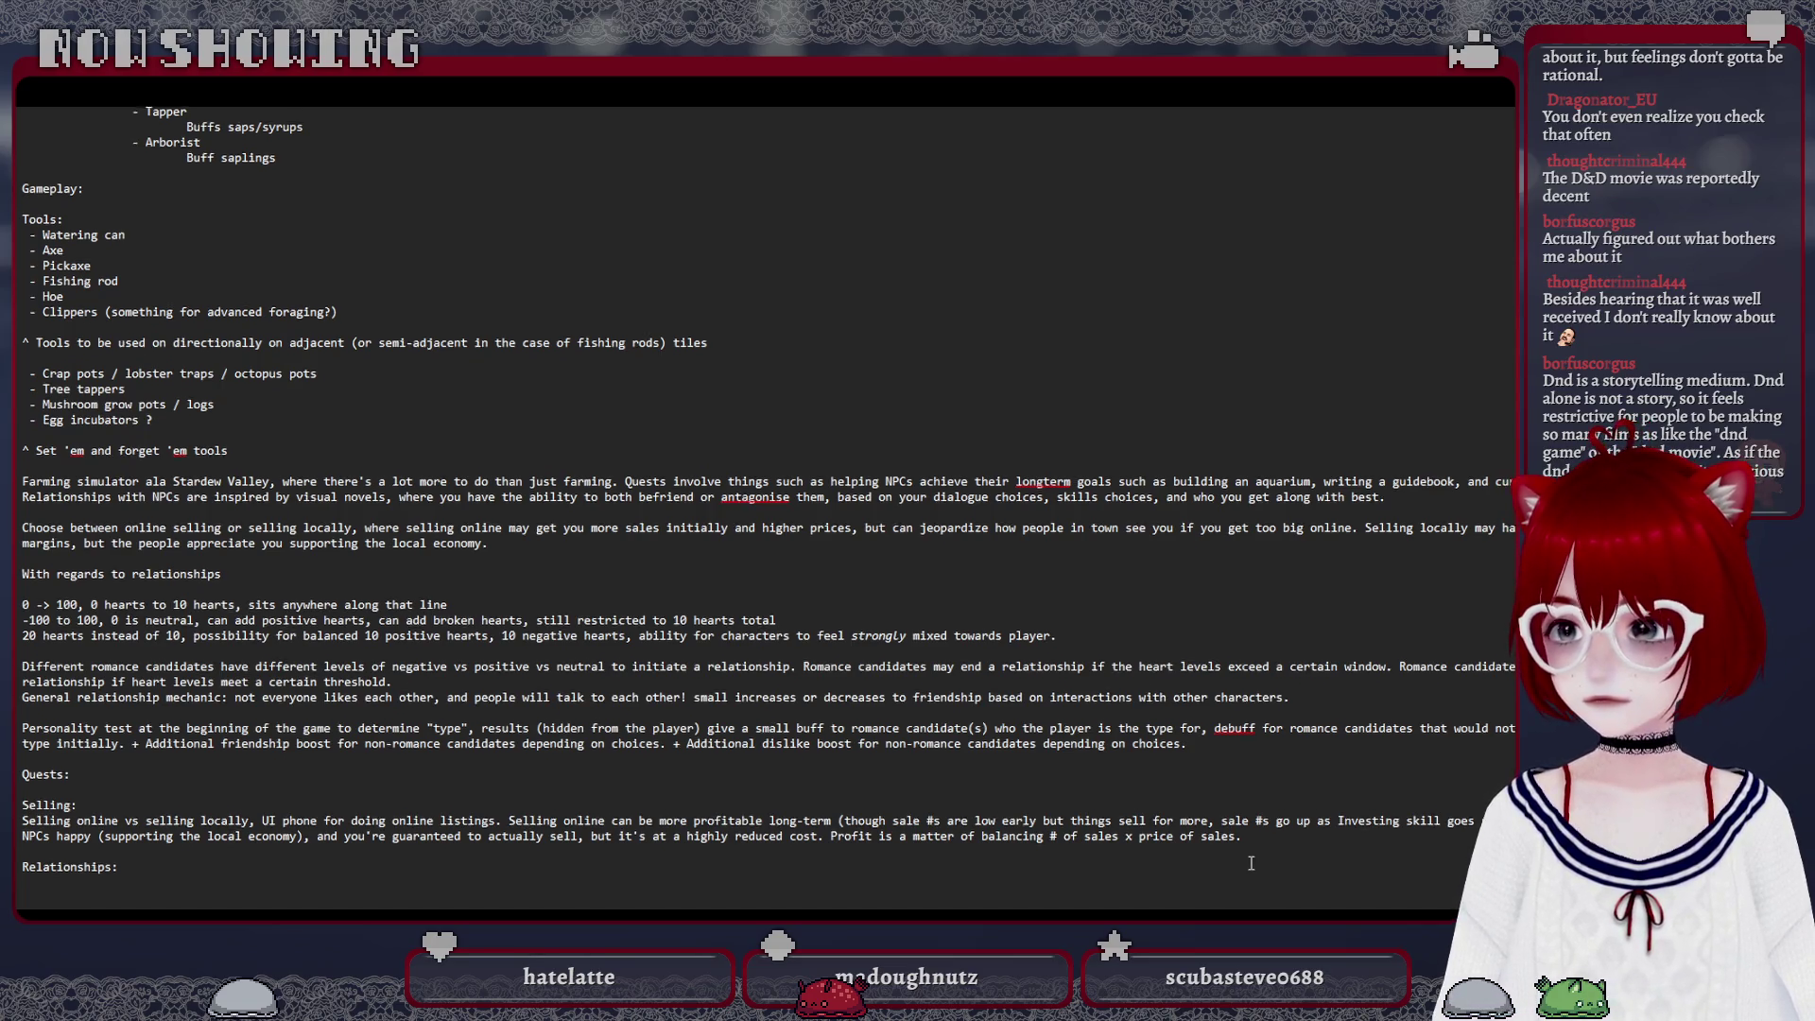
scroll(1247, 863, down, 1)
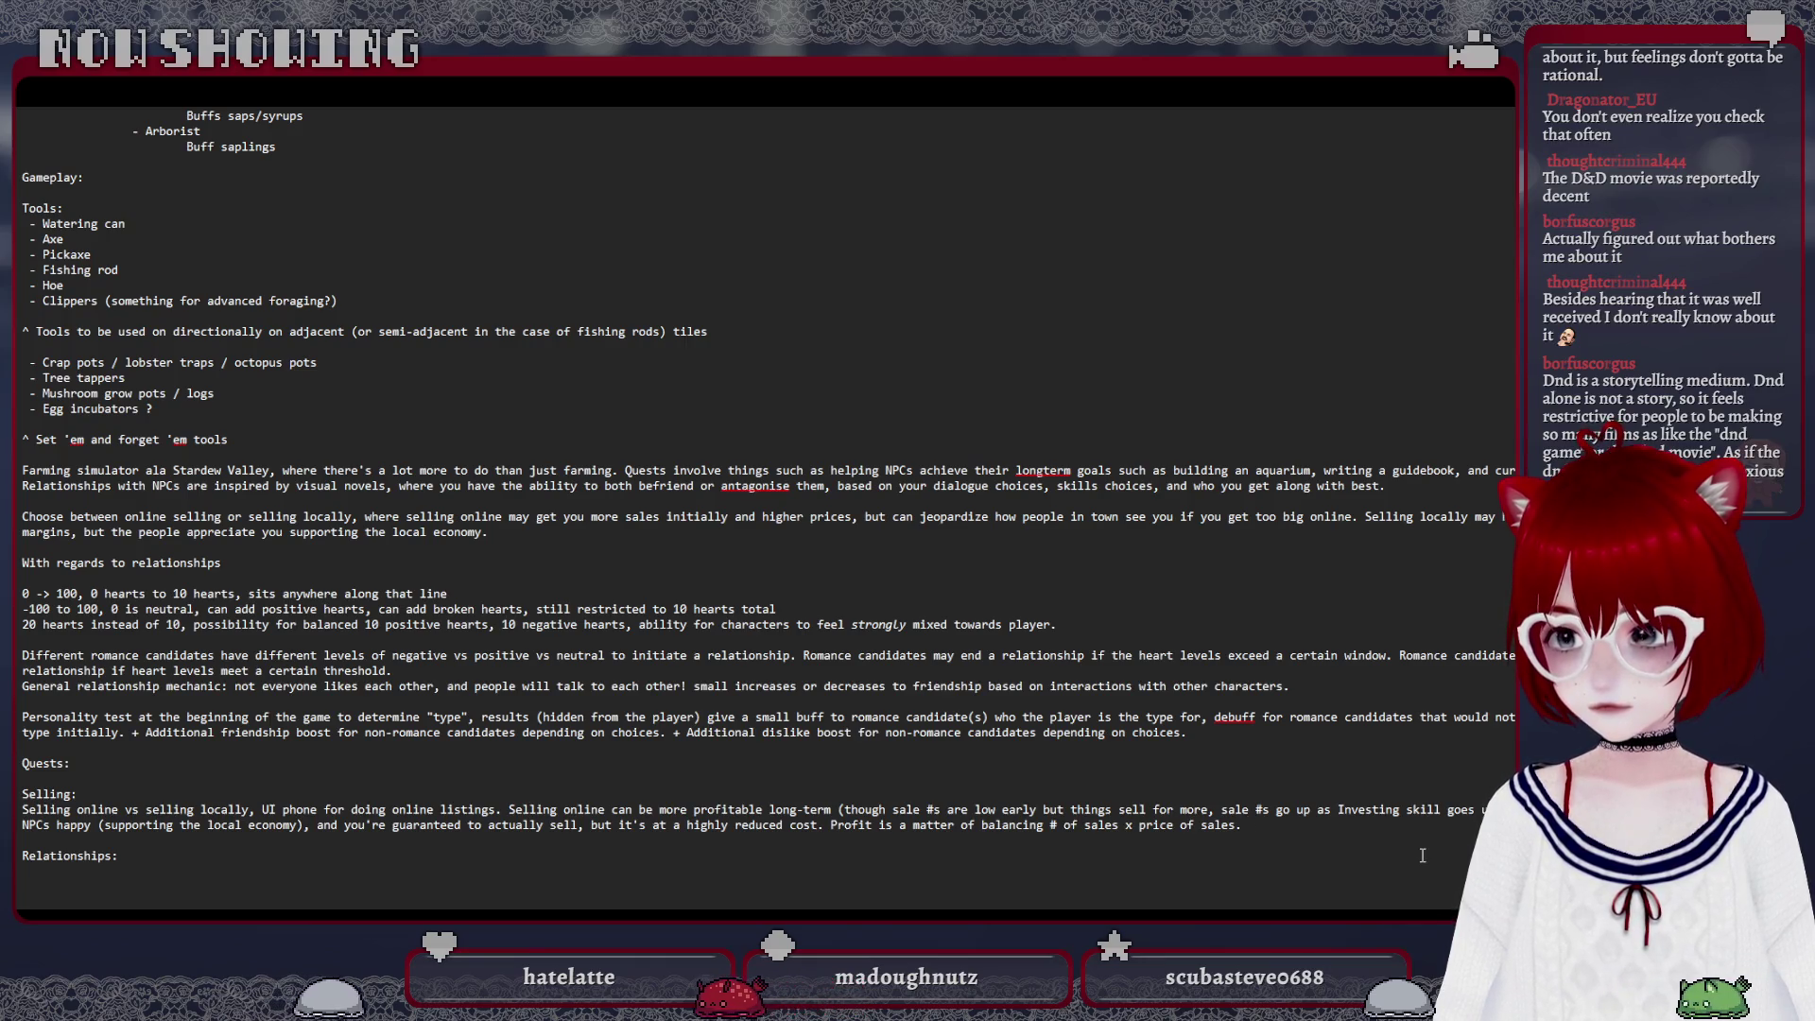
Insert blank lines above the Relationships heading and begin a new note line with 'Re'
key(Return)
key(Return)
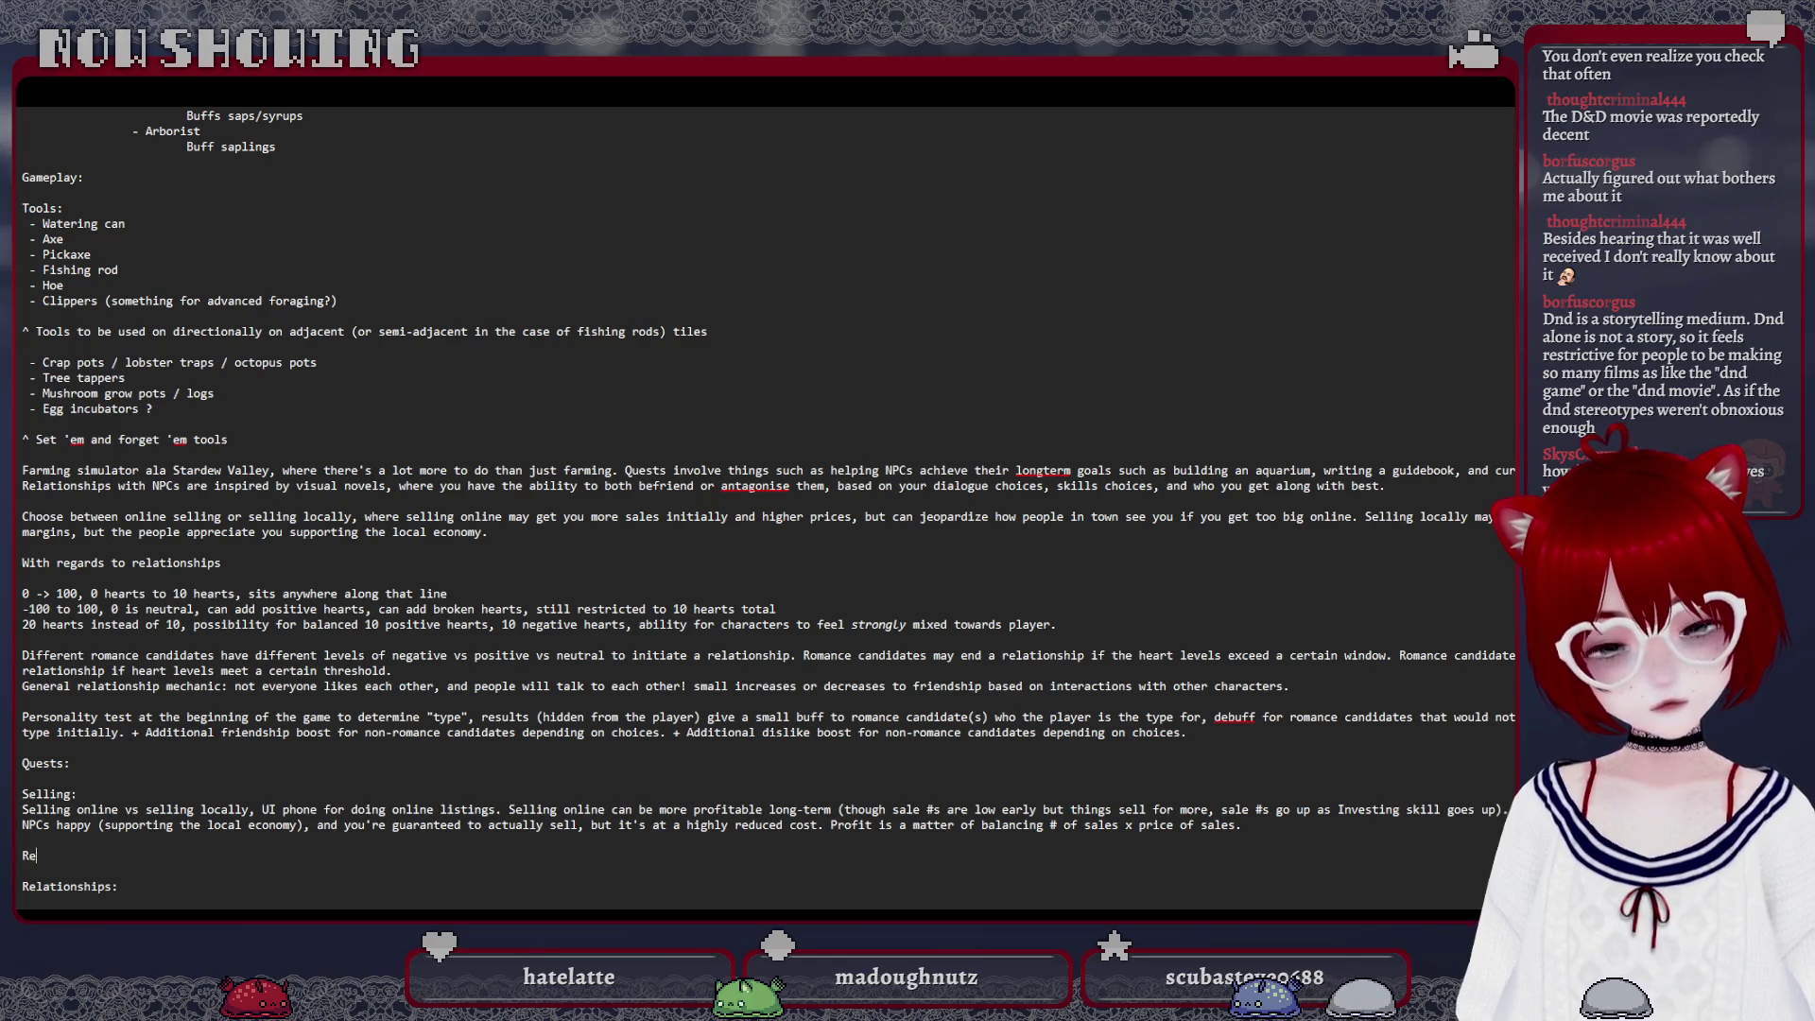
text(Relationships factor into local buy/sell prices.)
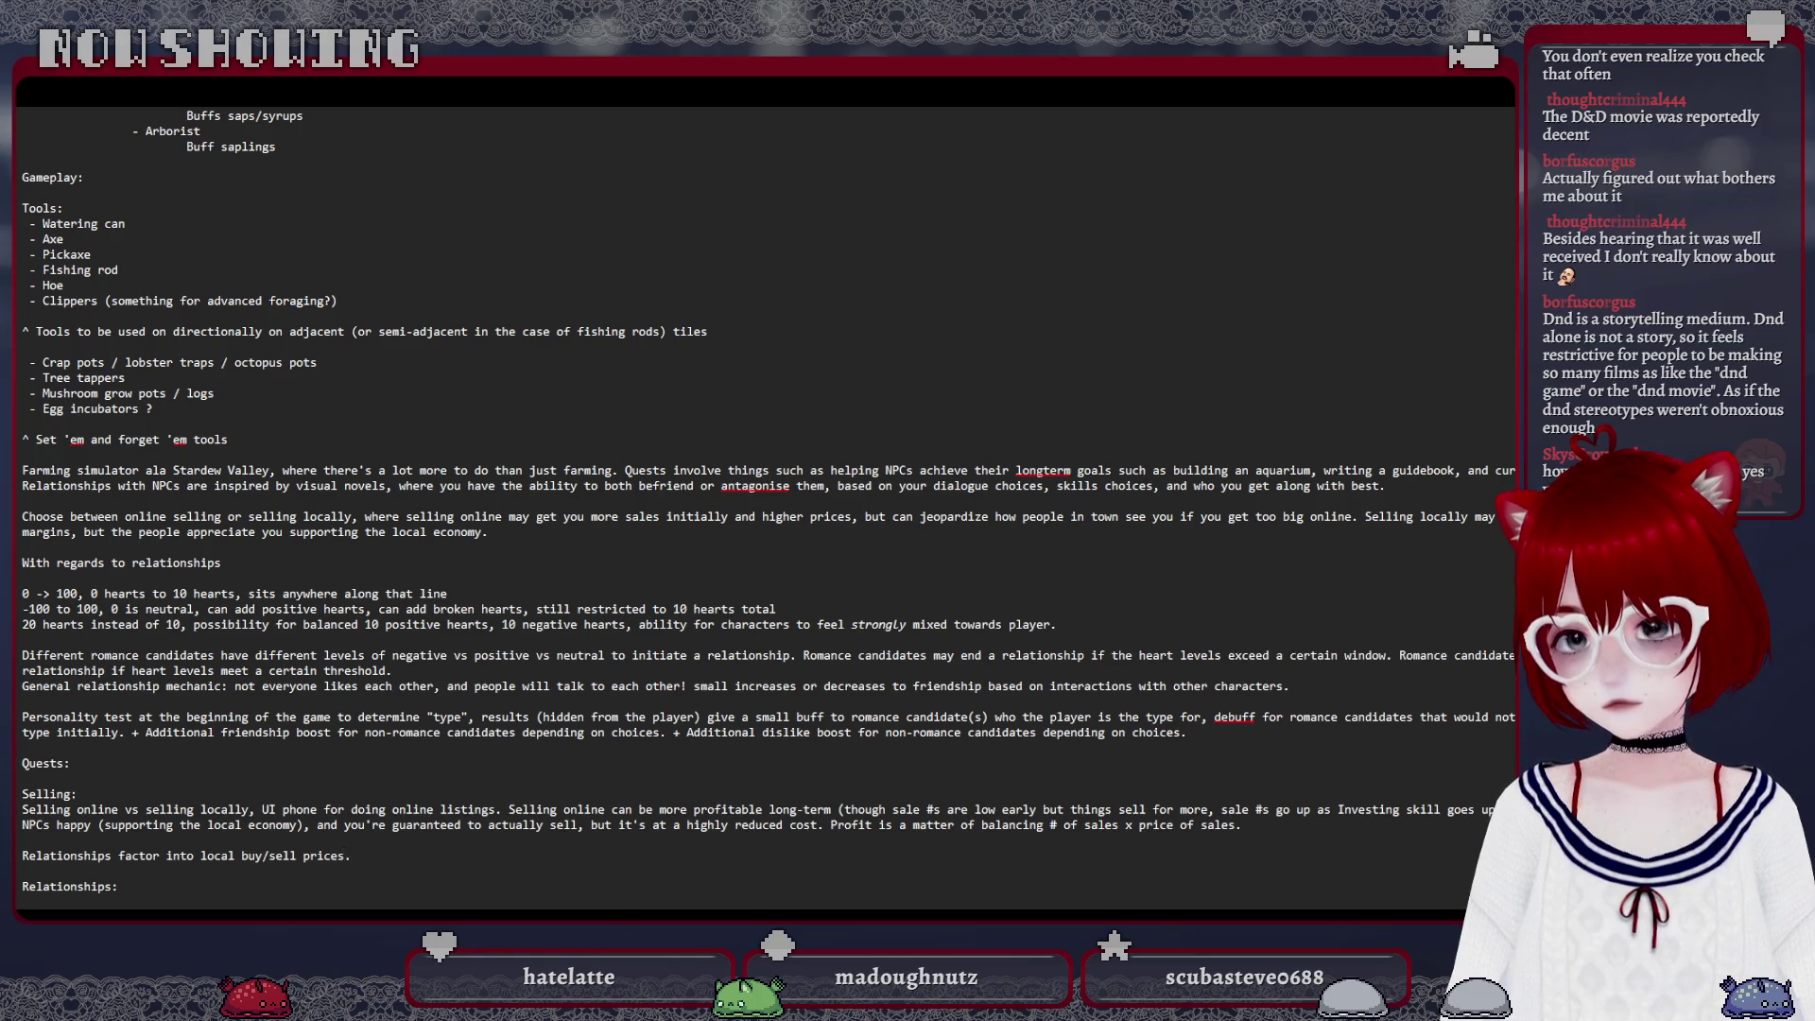
Write 'Relationships factor into local buy/sell prices' and add a parenthetical qualifier after 'prices'
key(BackSpace)
key(BackSpace)
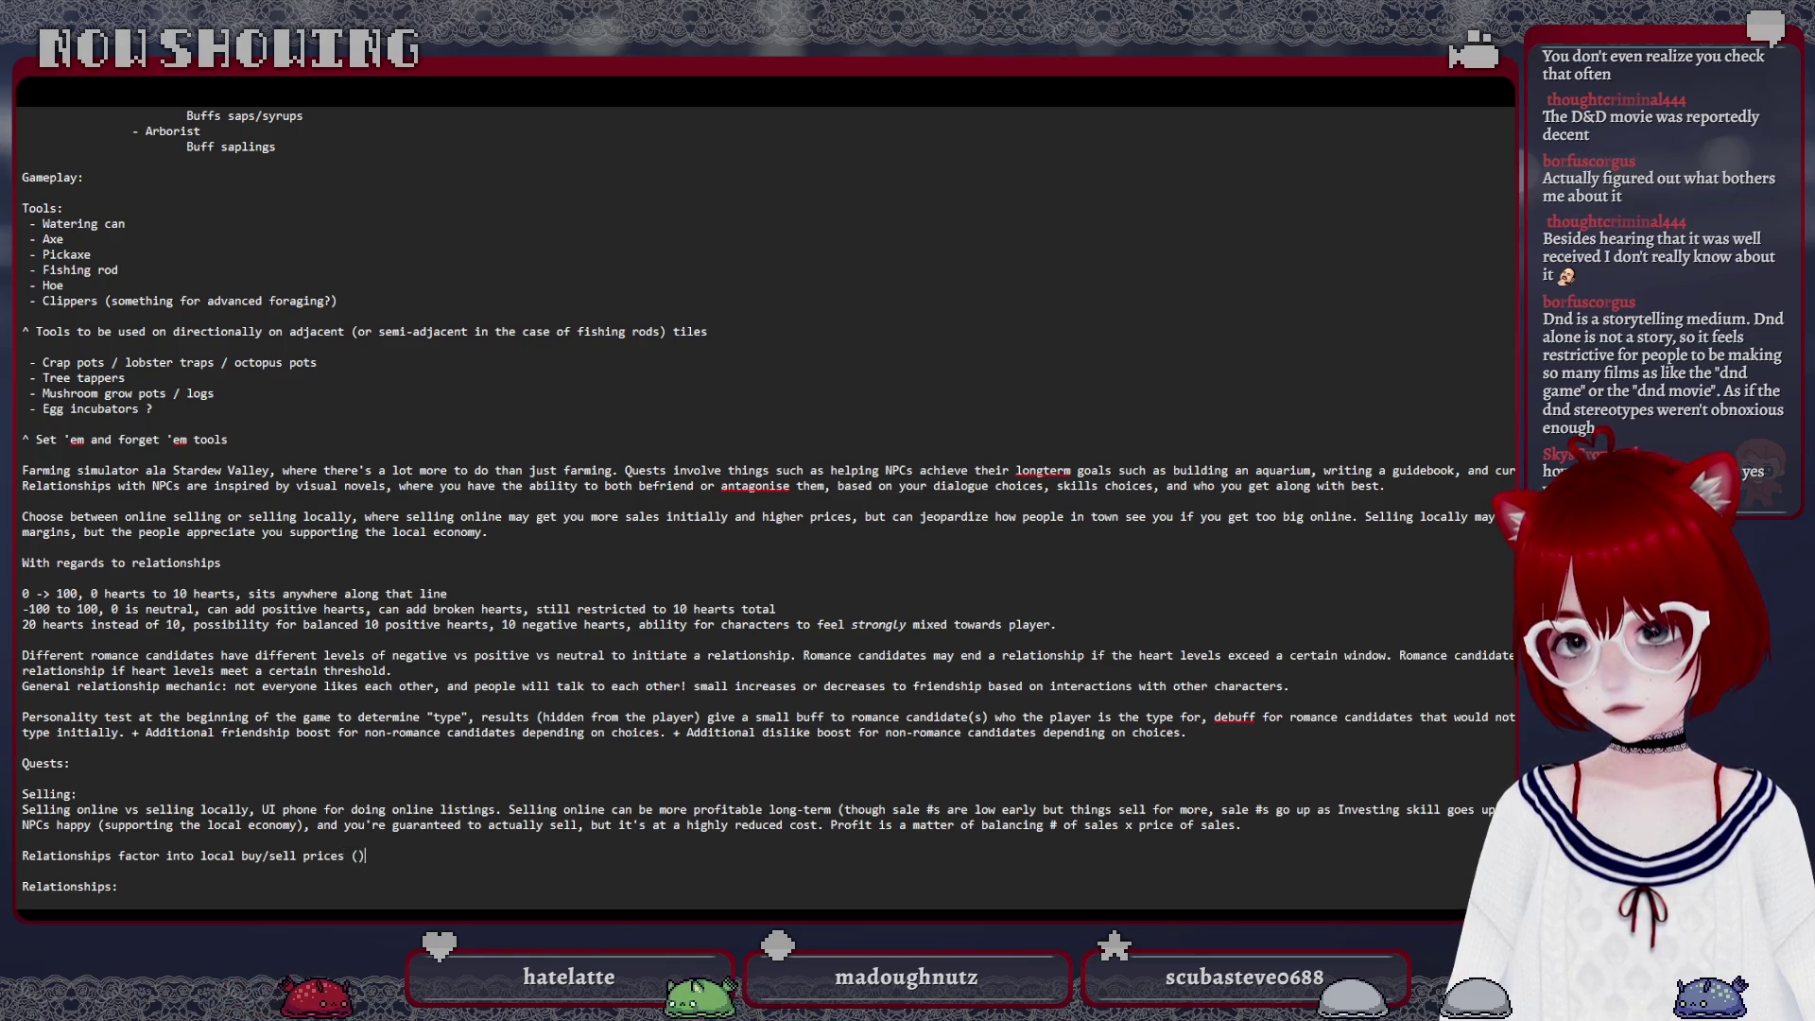
text(to an extent)
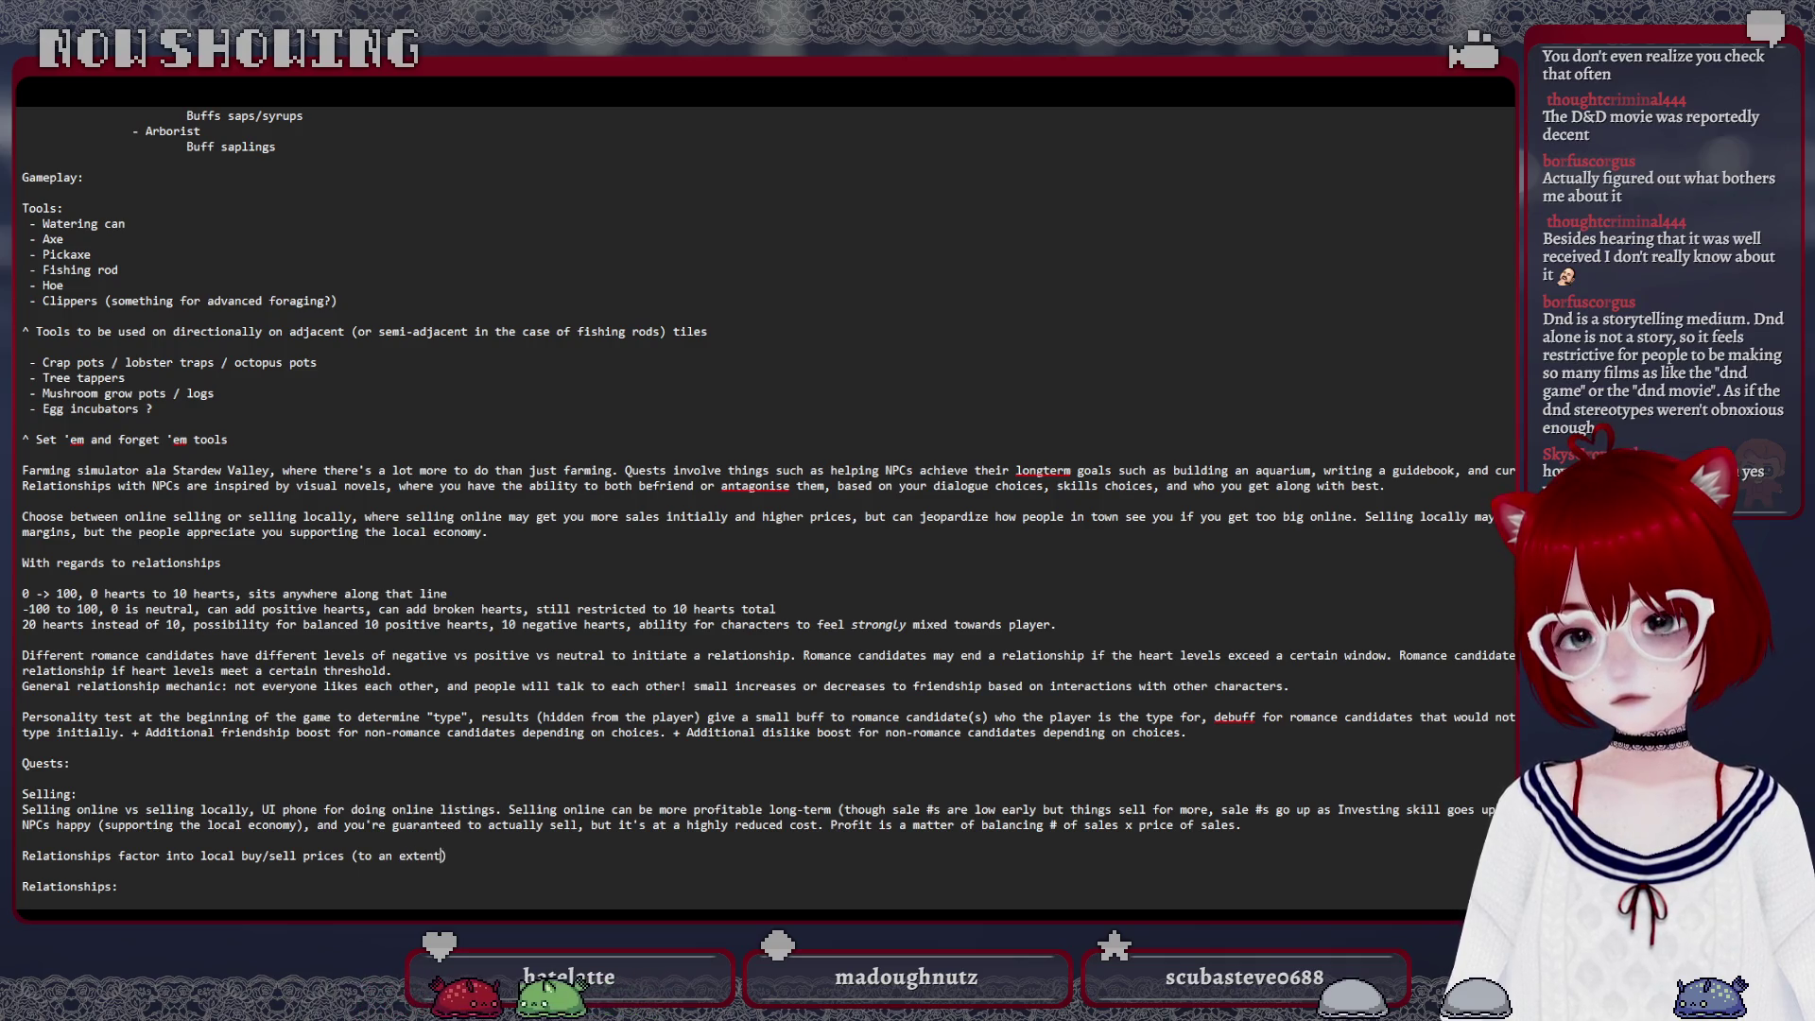
text().)
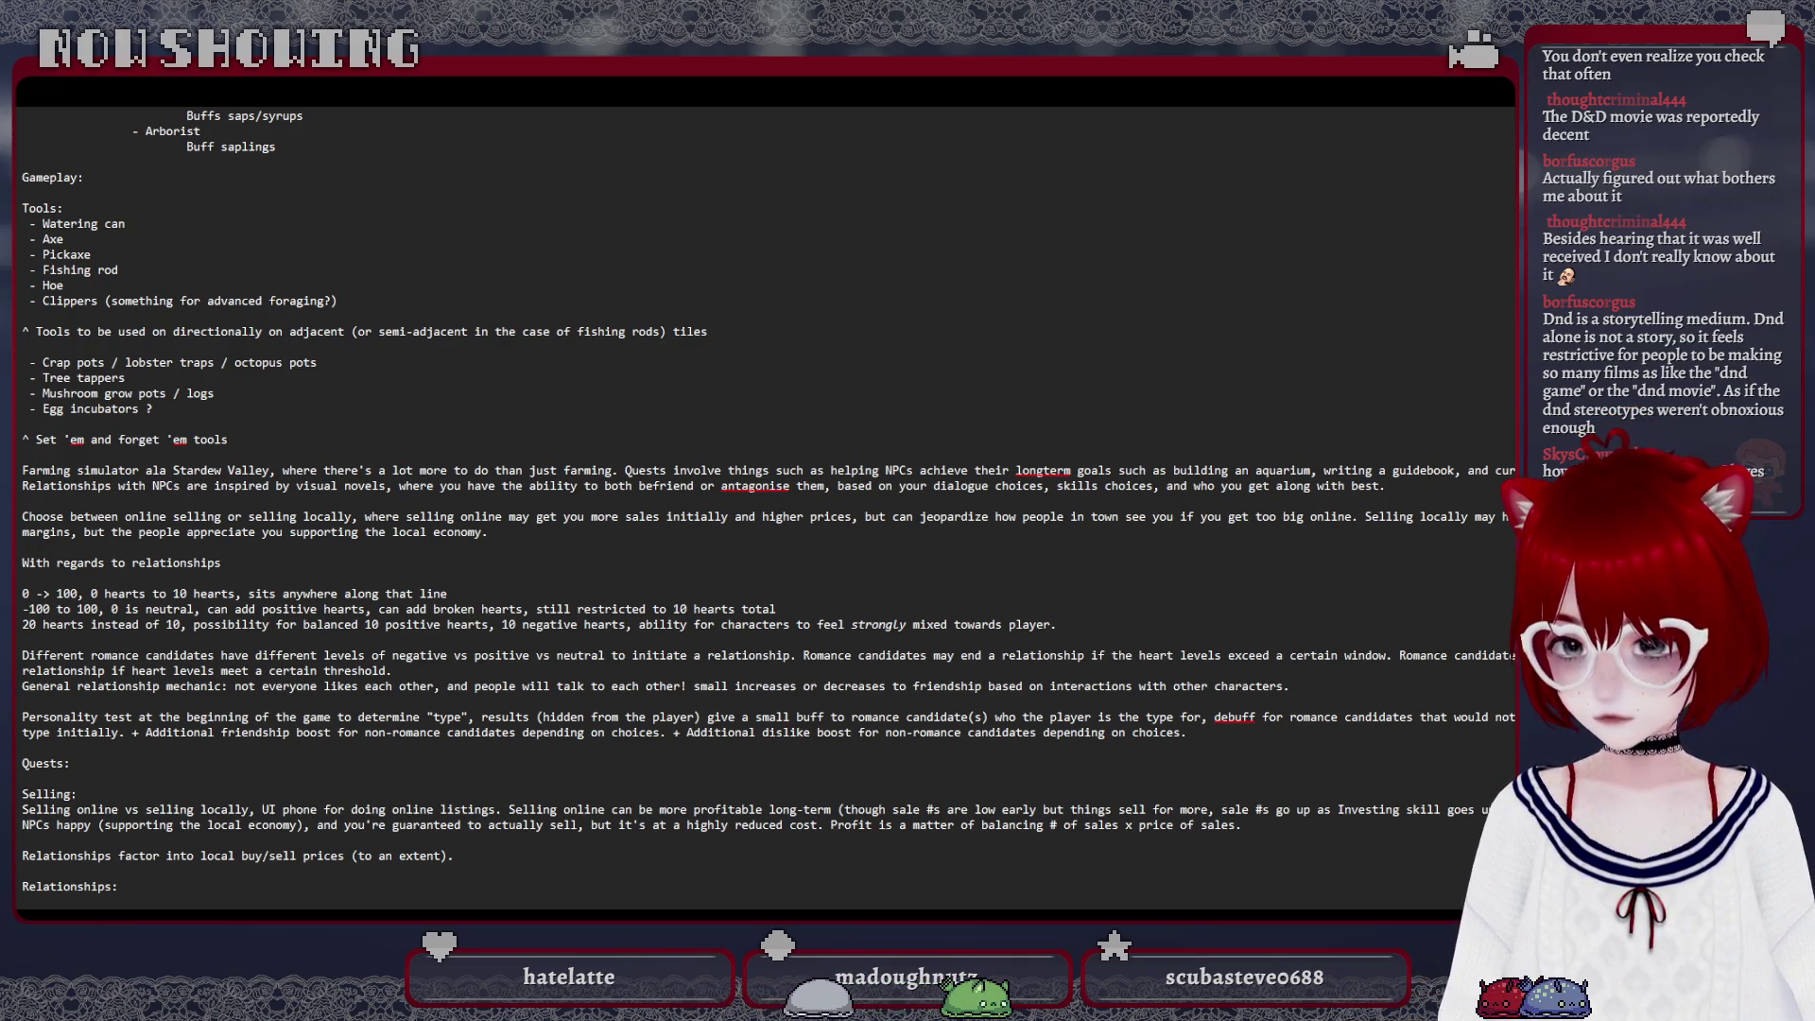
Fill the parenthetical with 'to an extent - relationship modifier used here?' and end with a trailing space
key(BackSpace)
key(BackSpace)
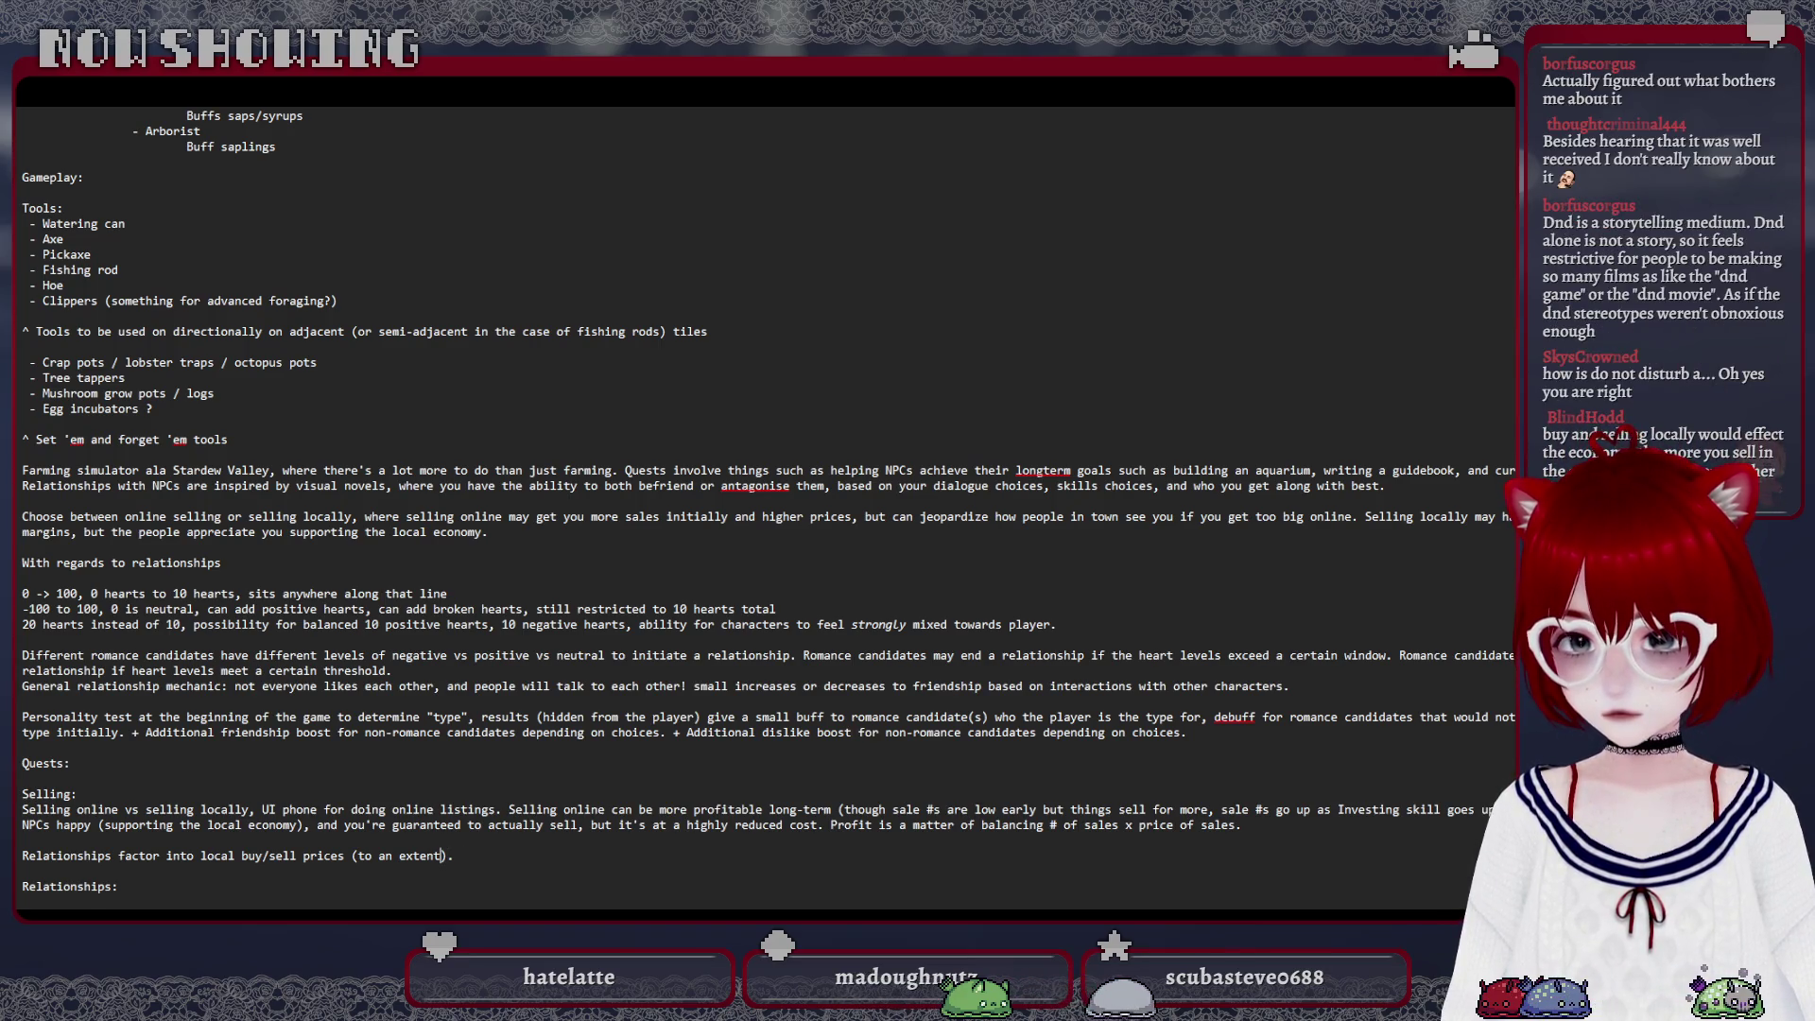
text(- )
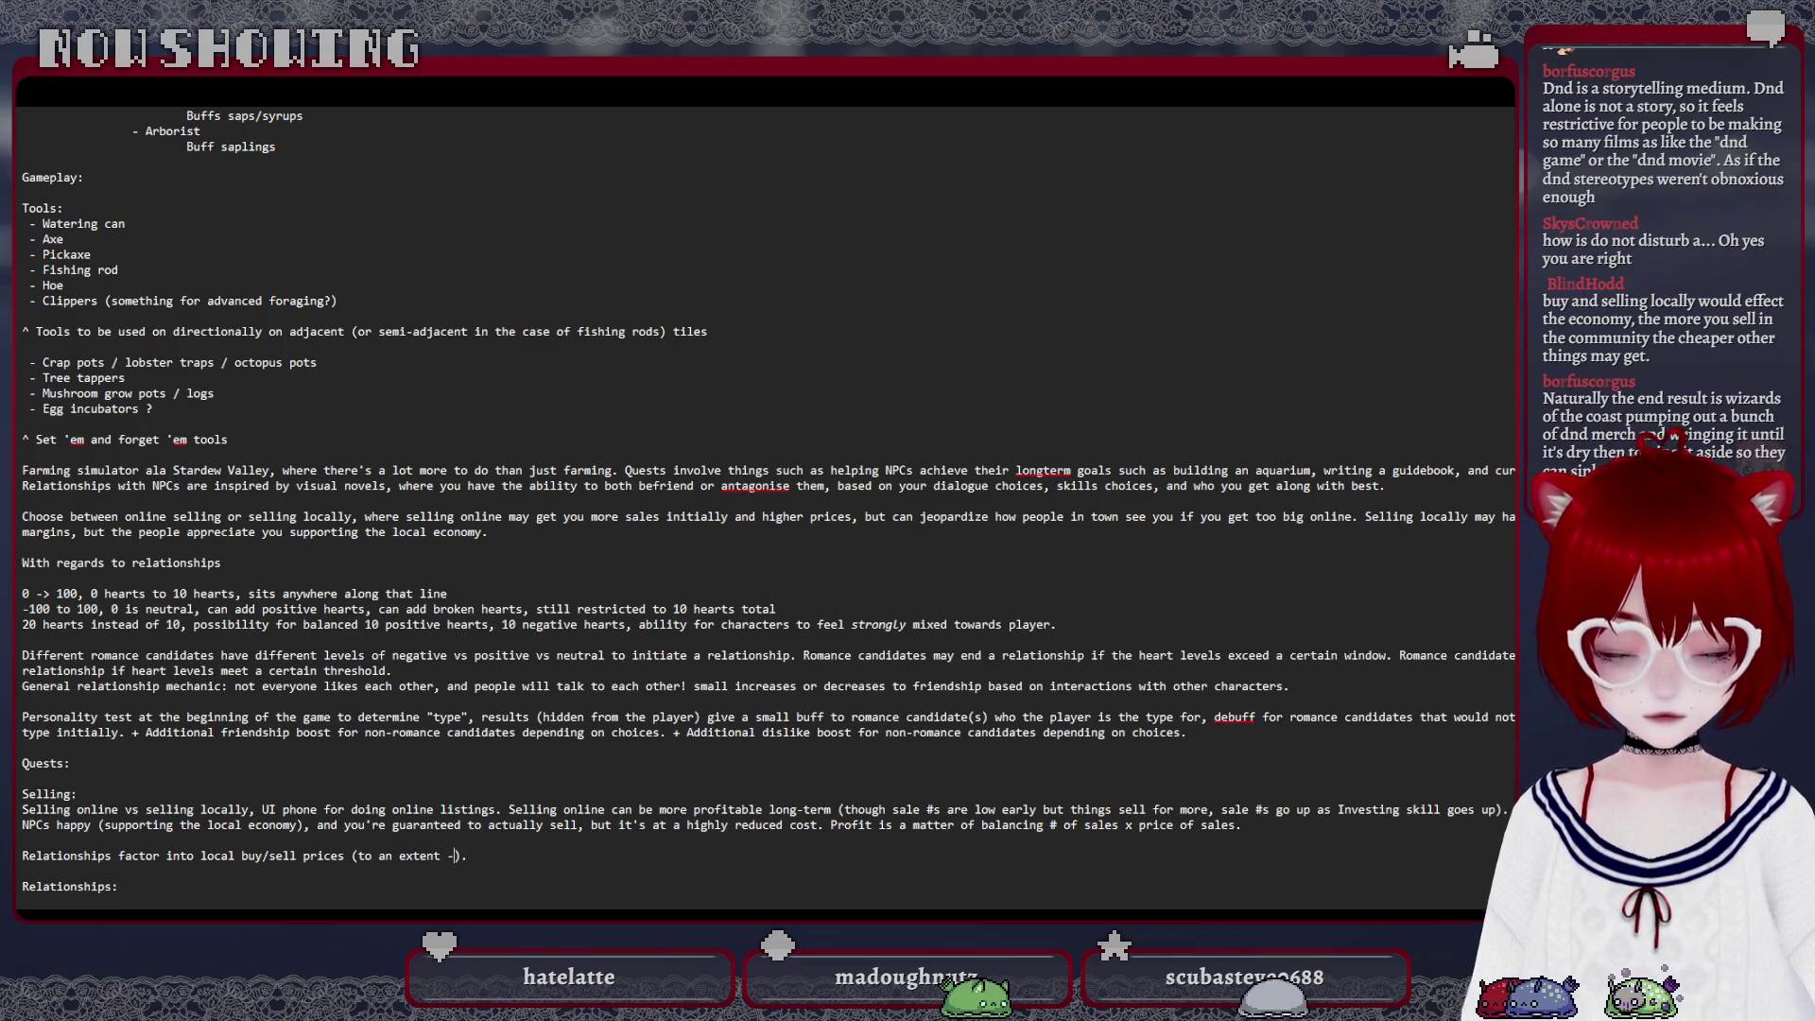
text(relationship)
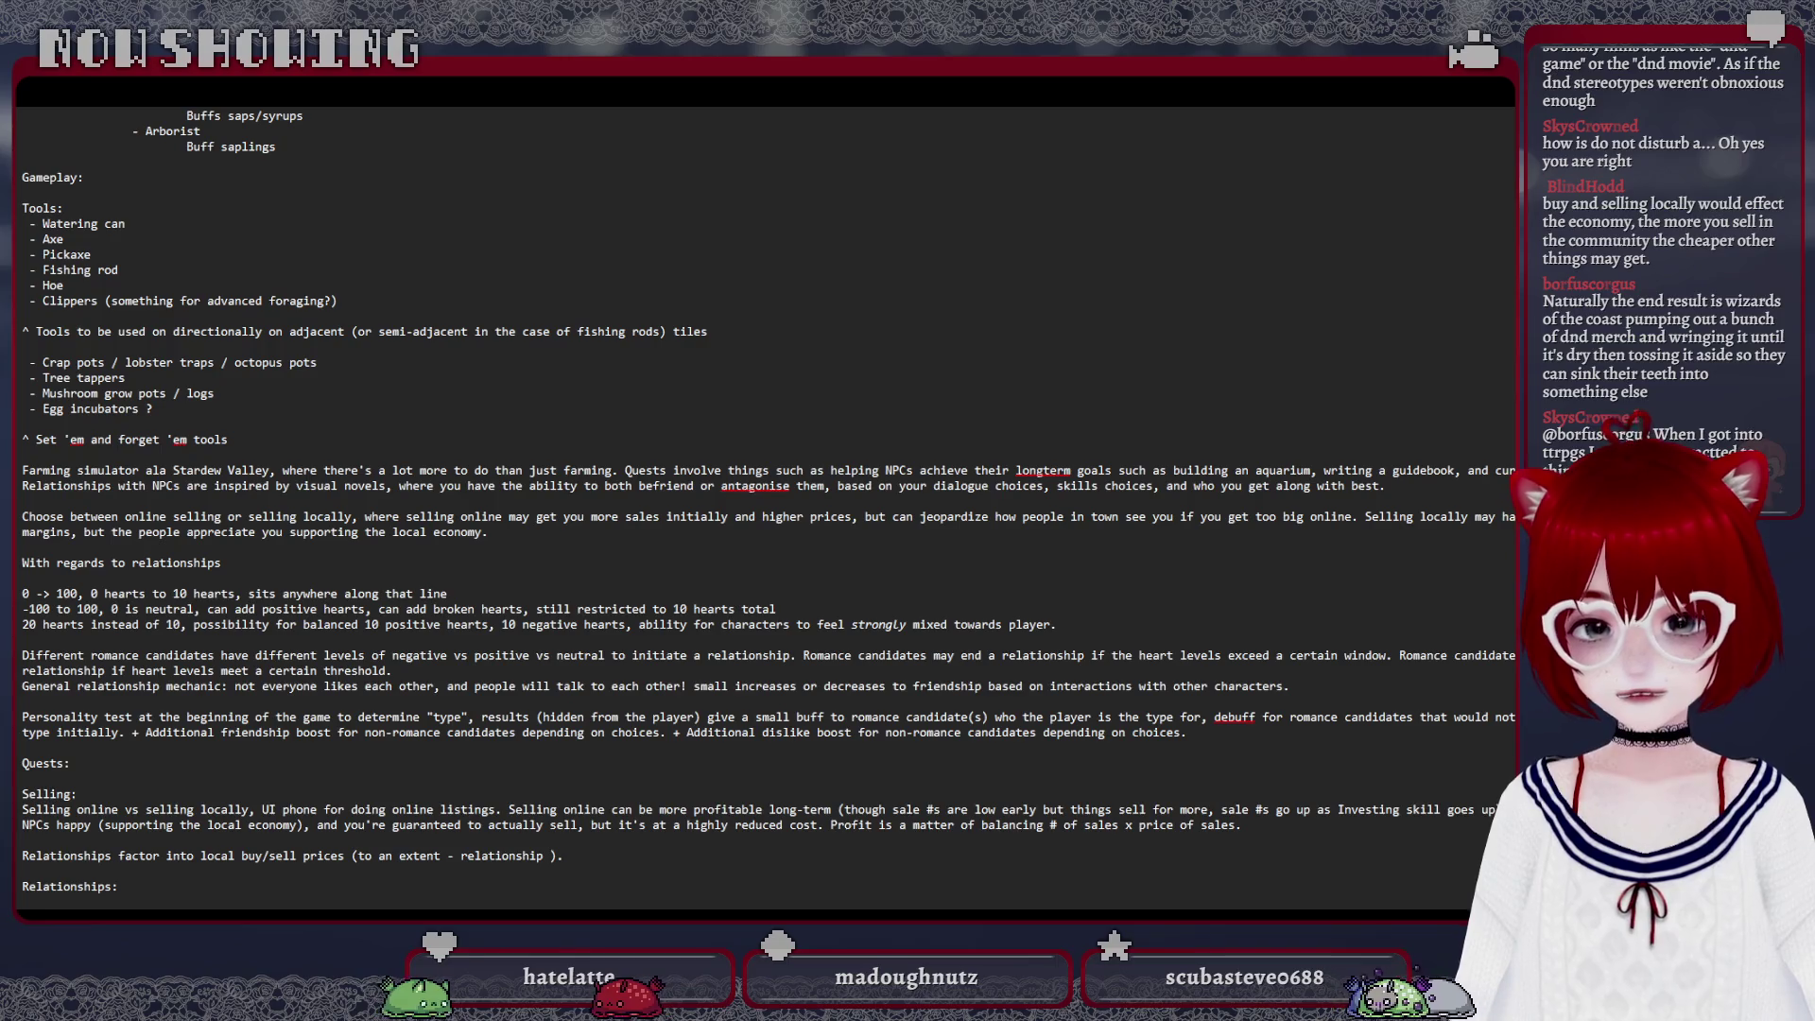
text(mo)
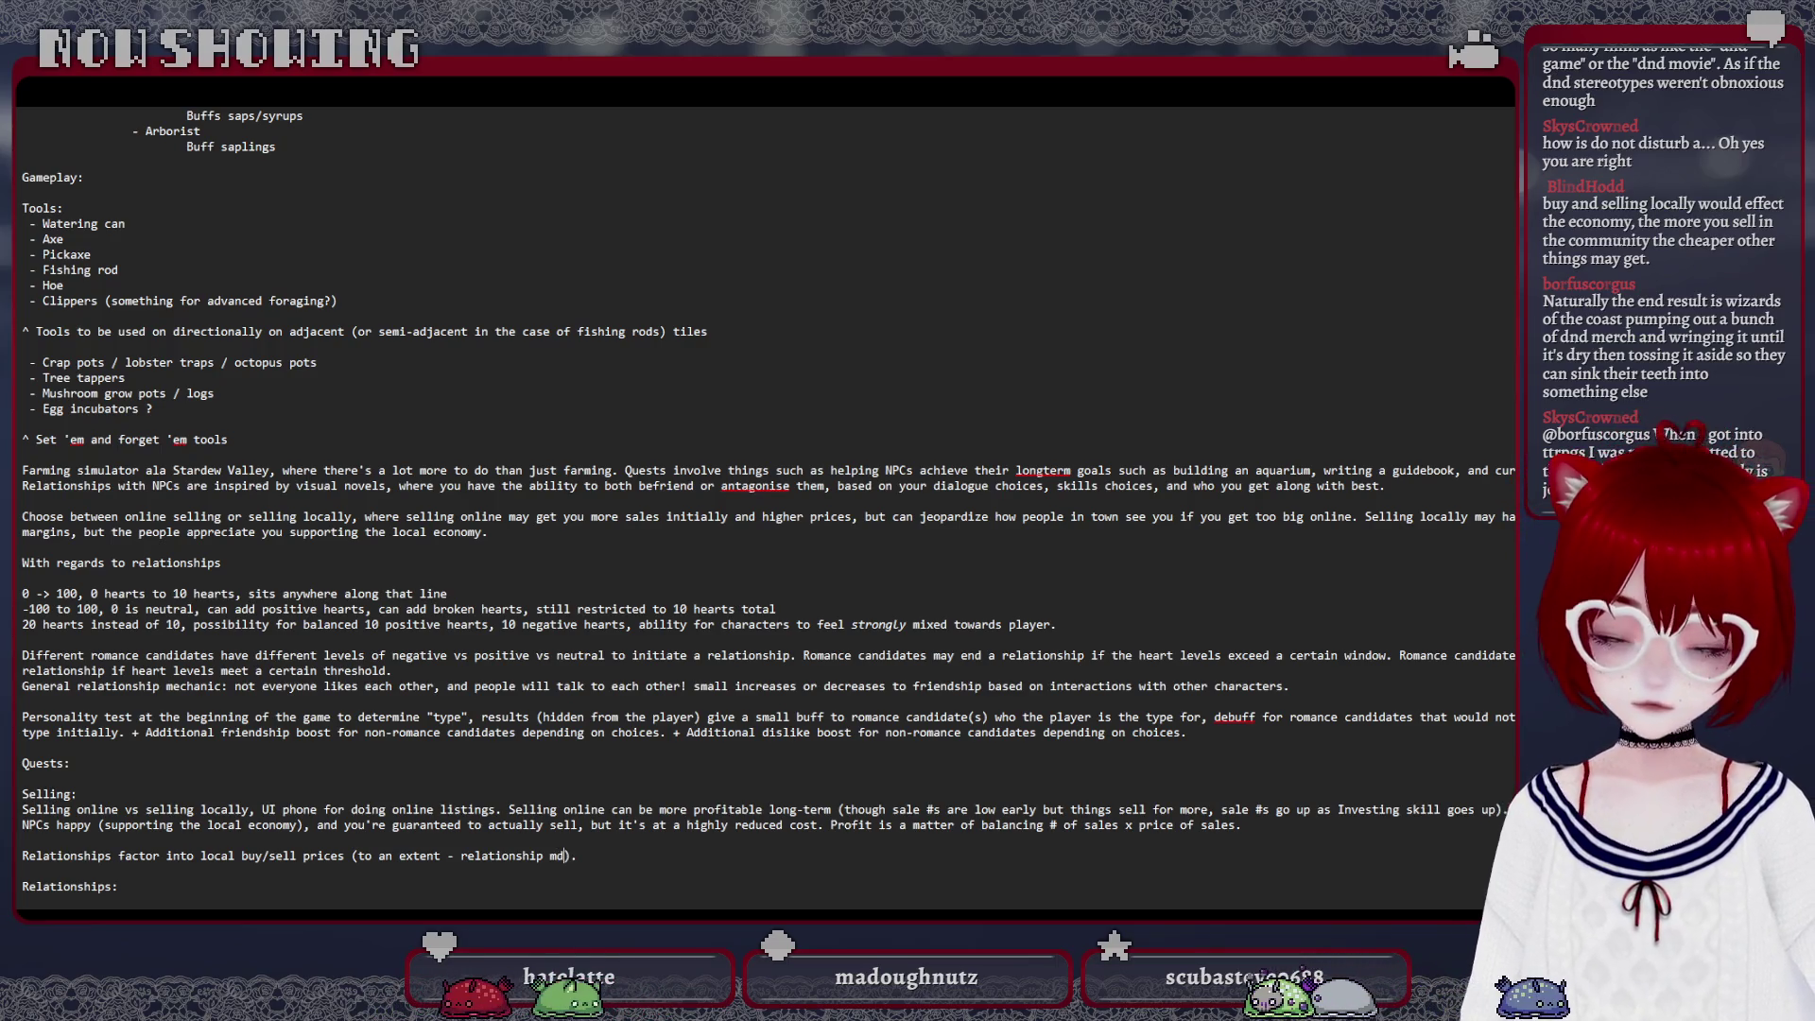
text(difier)
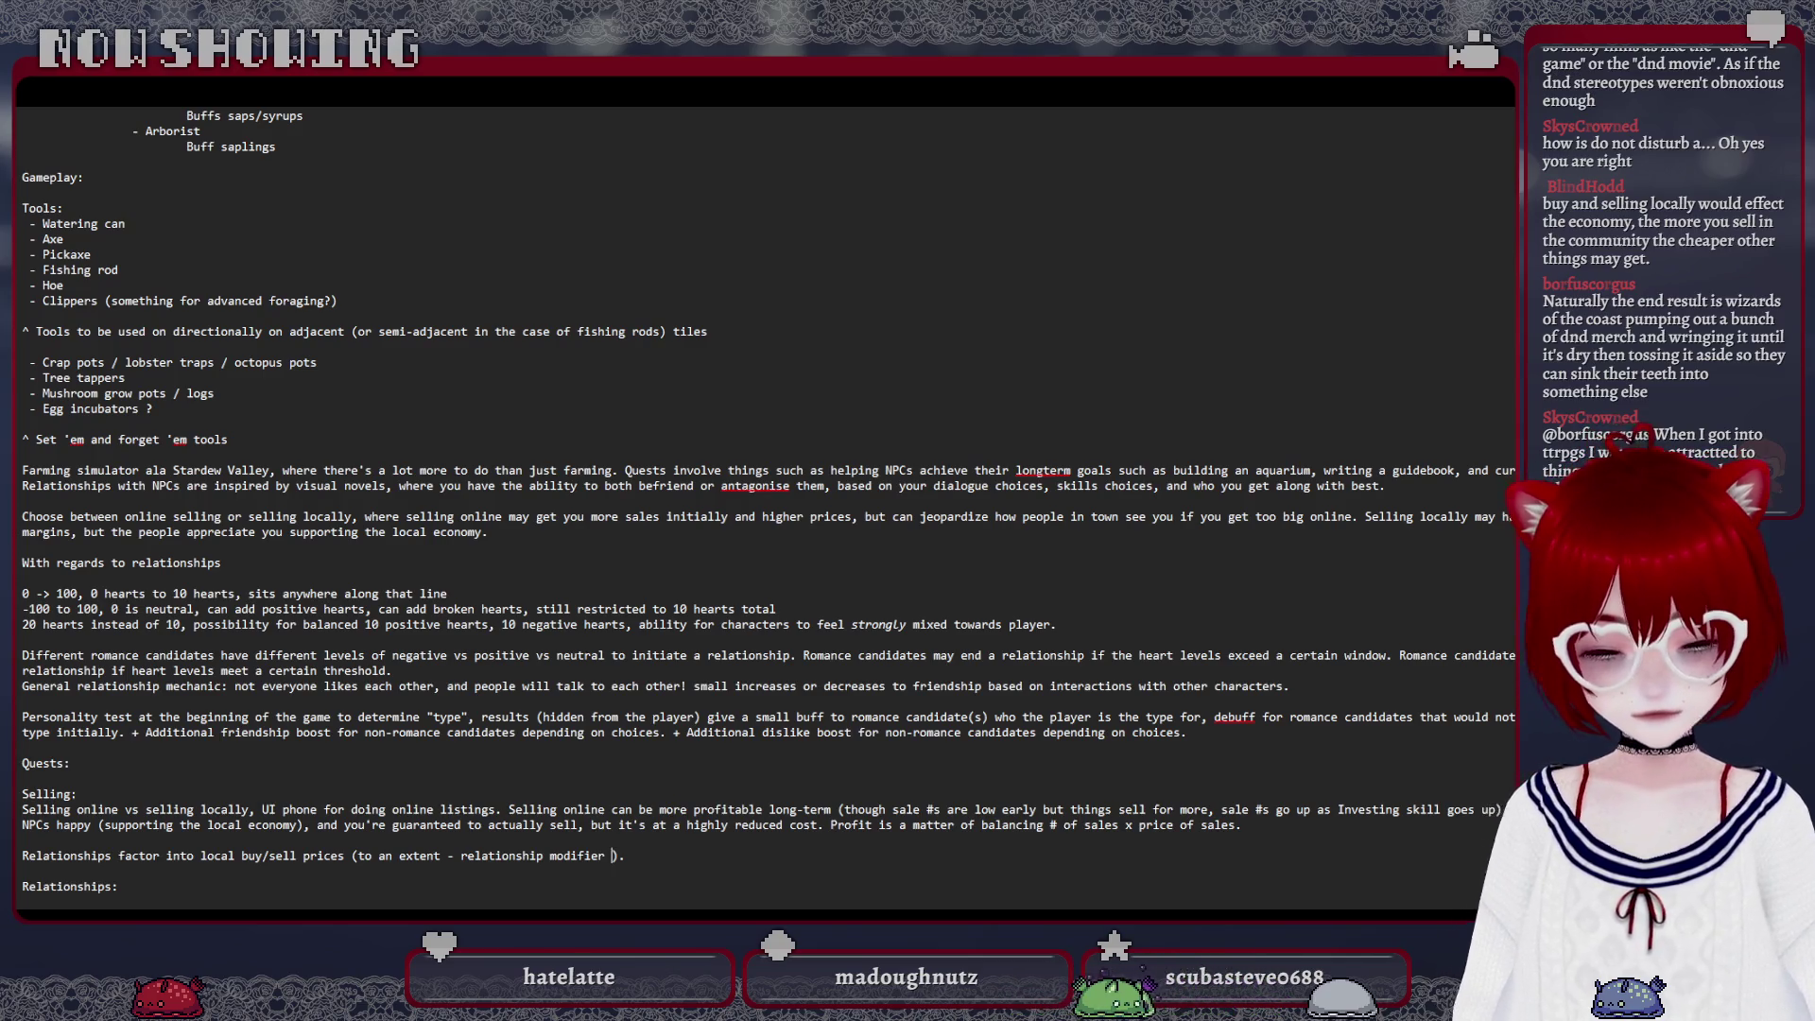
text(used here?)
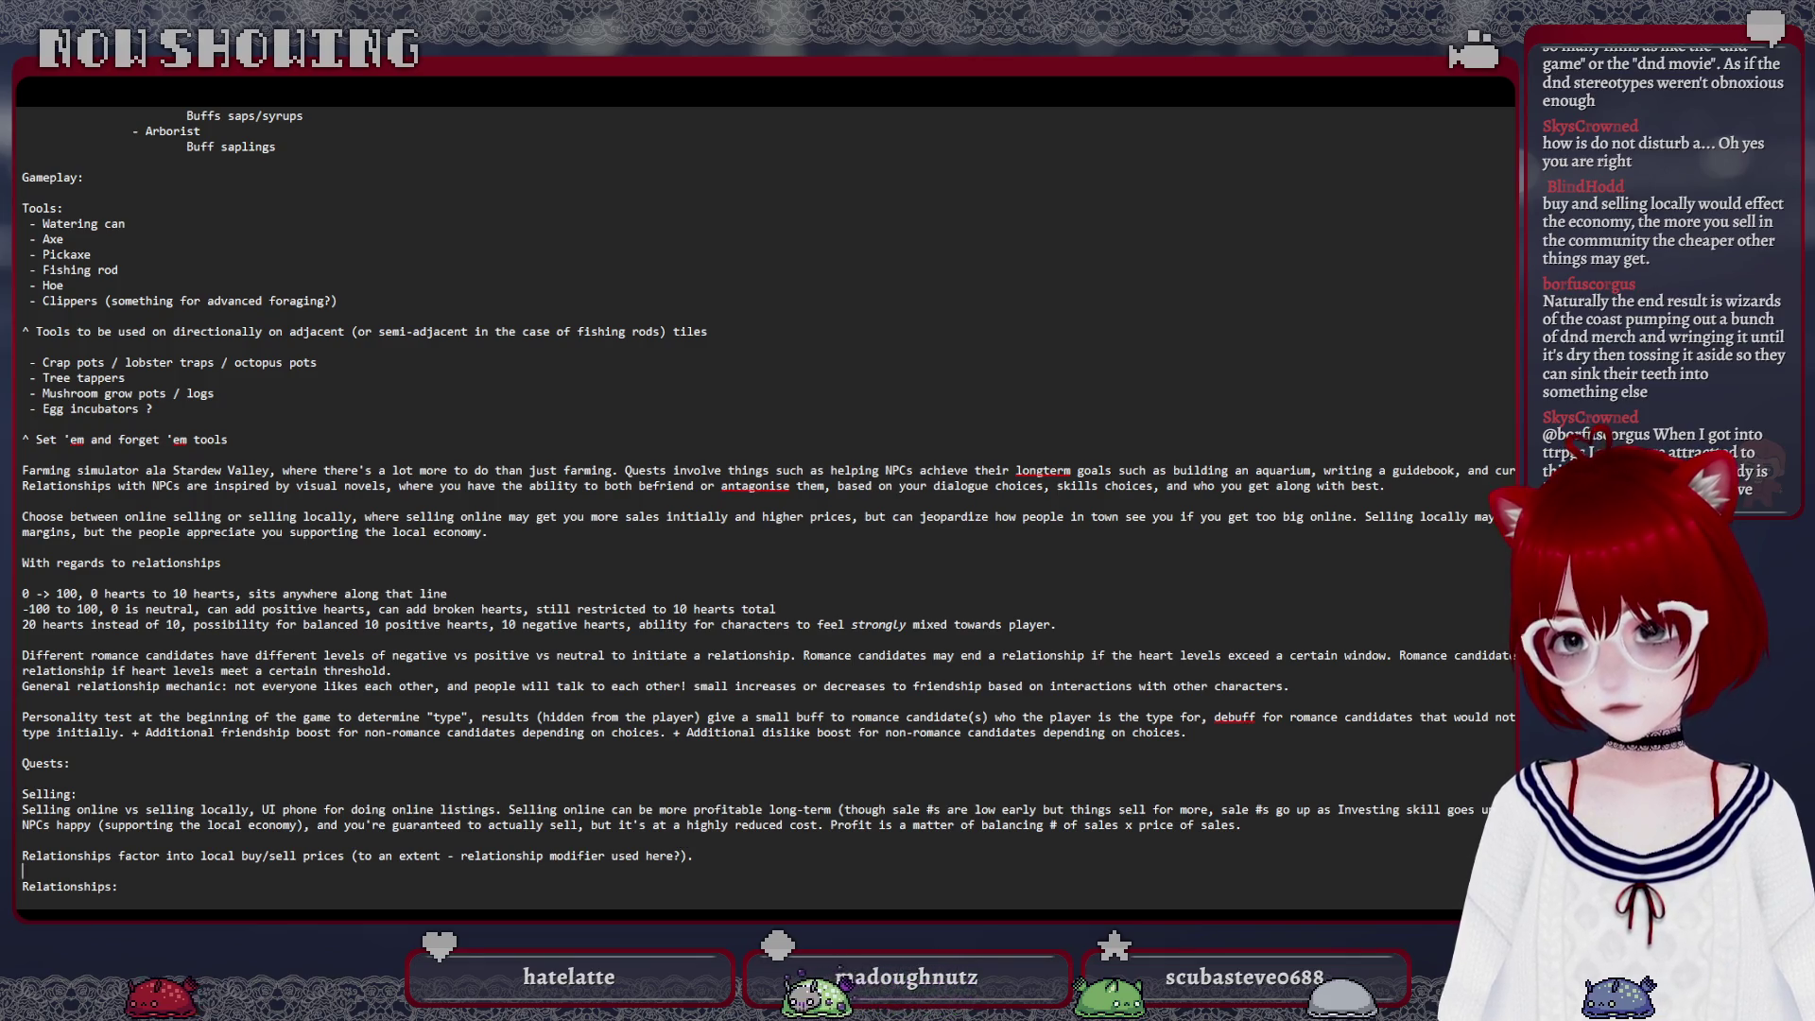
key(End)
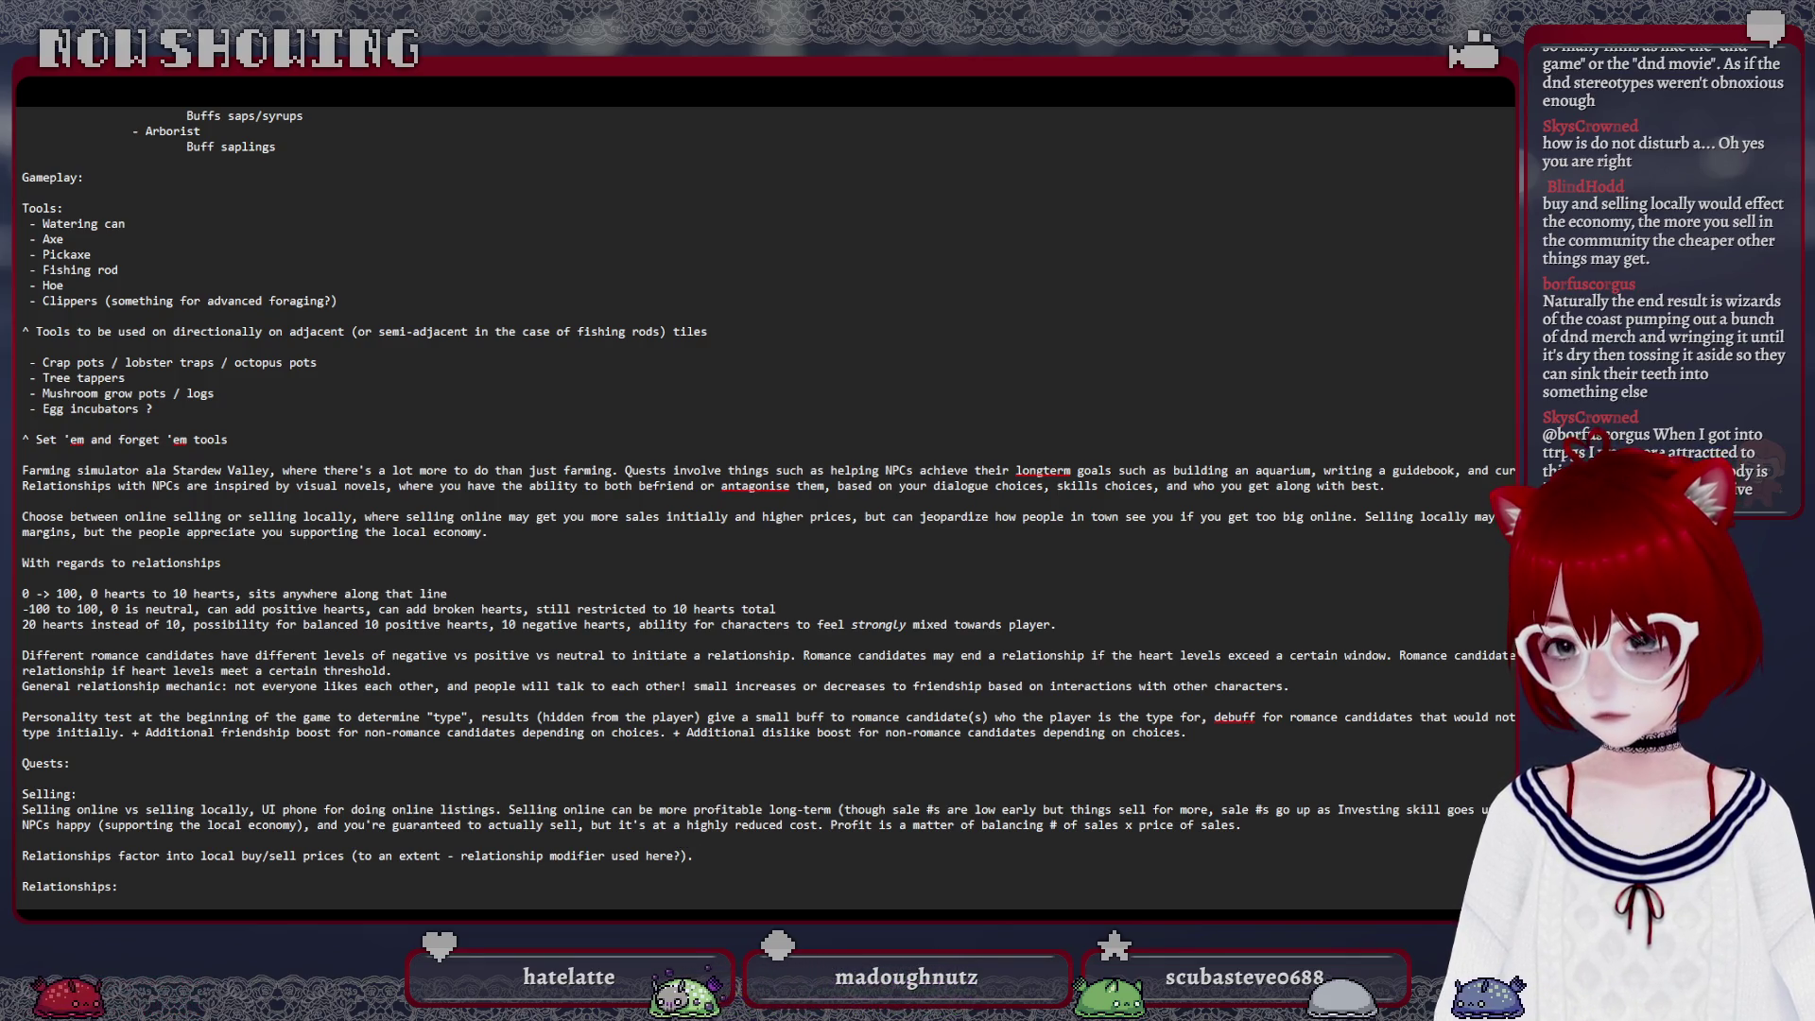
scroll(1128, 733, down, 1)
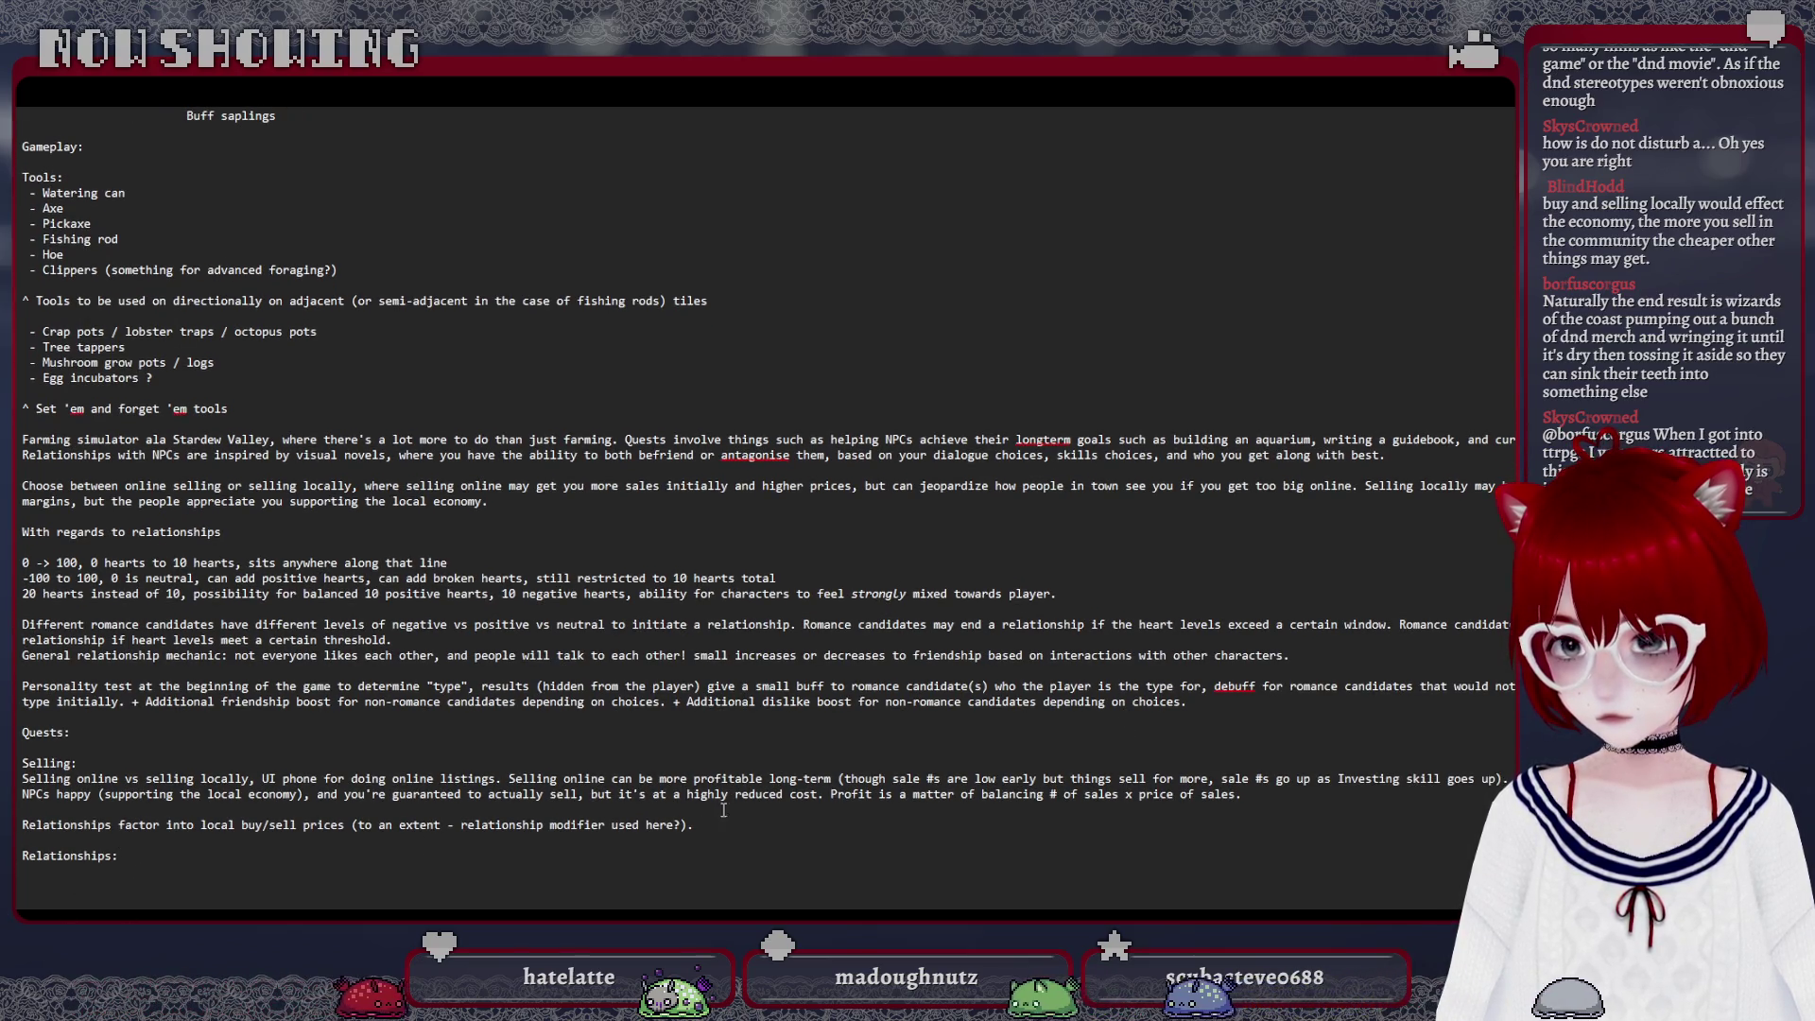
Add blank lines below the relationship pricing note, above the empty Relationships heading
click(88, 733)
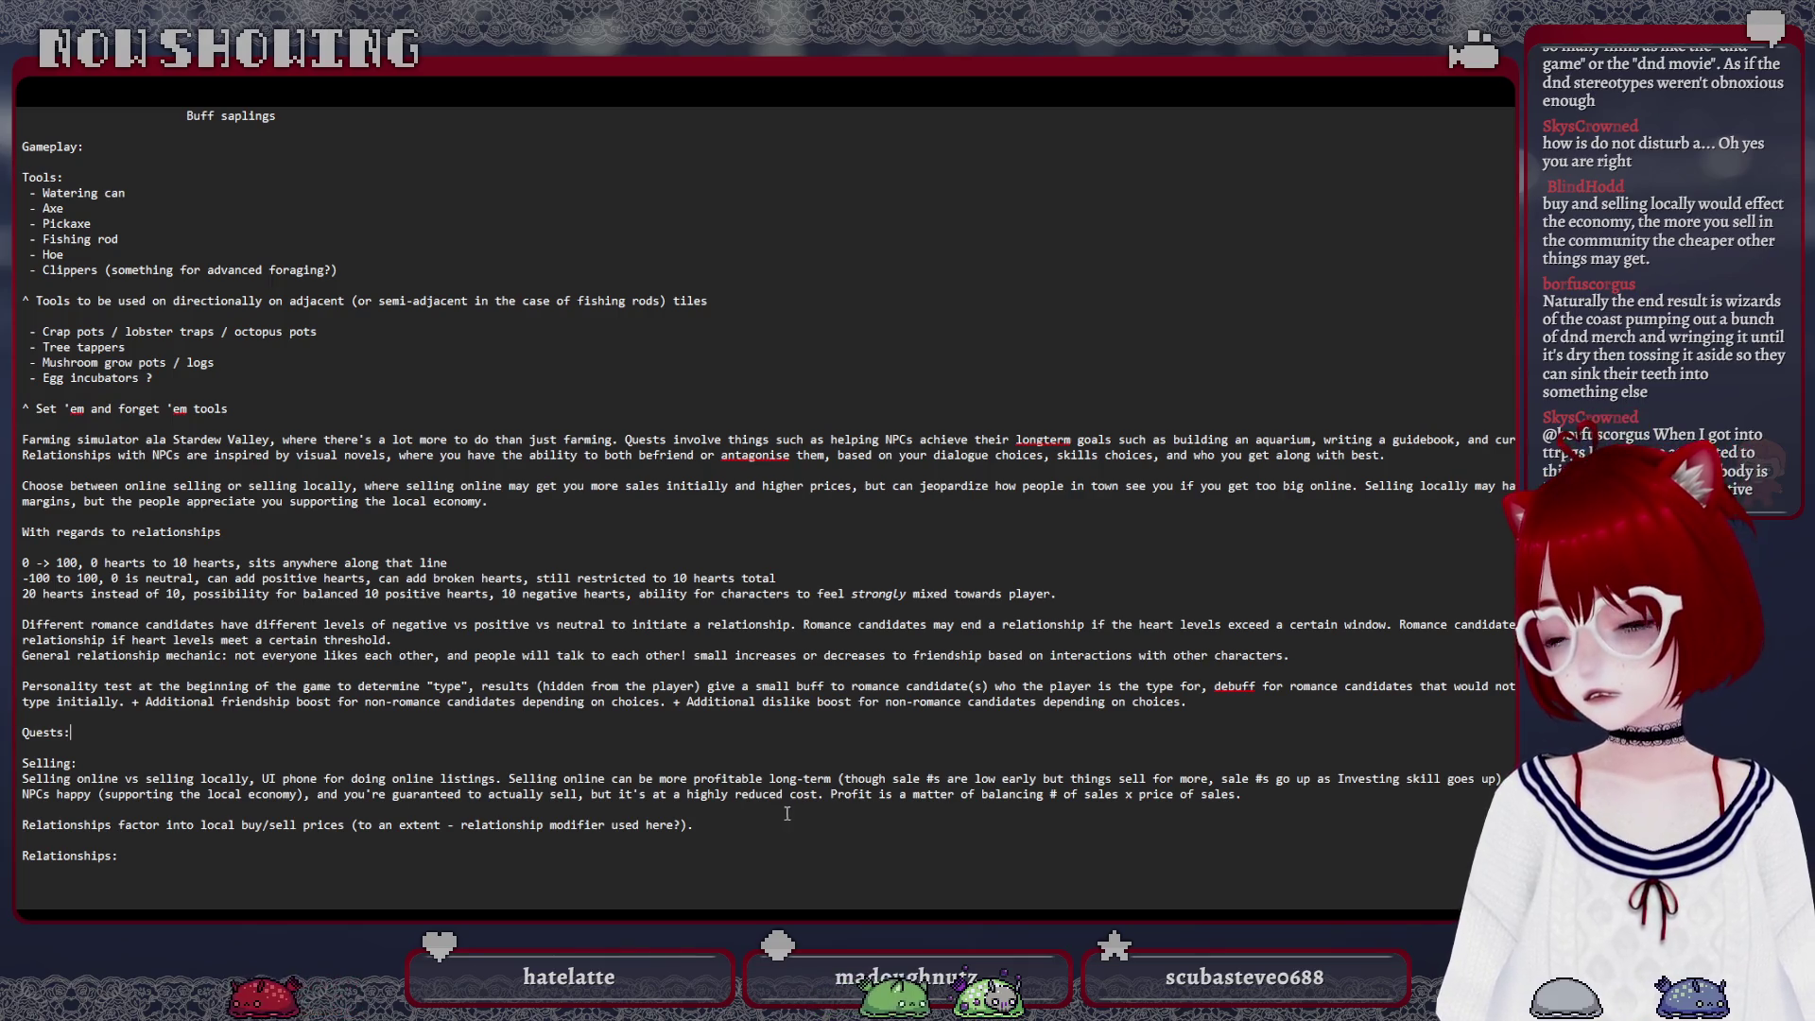
click(758, 826)
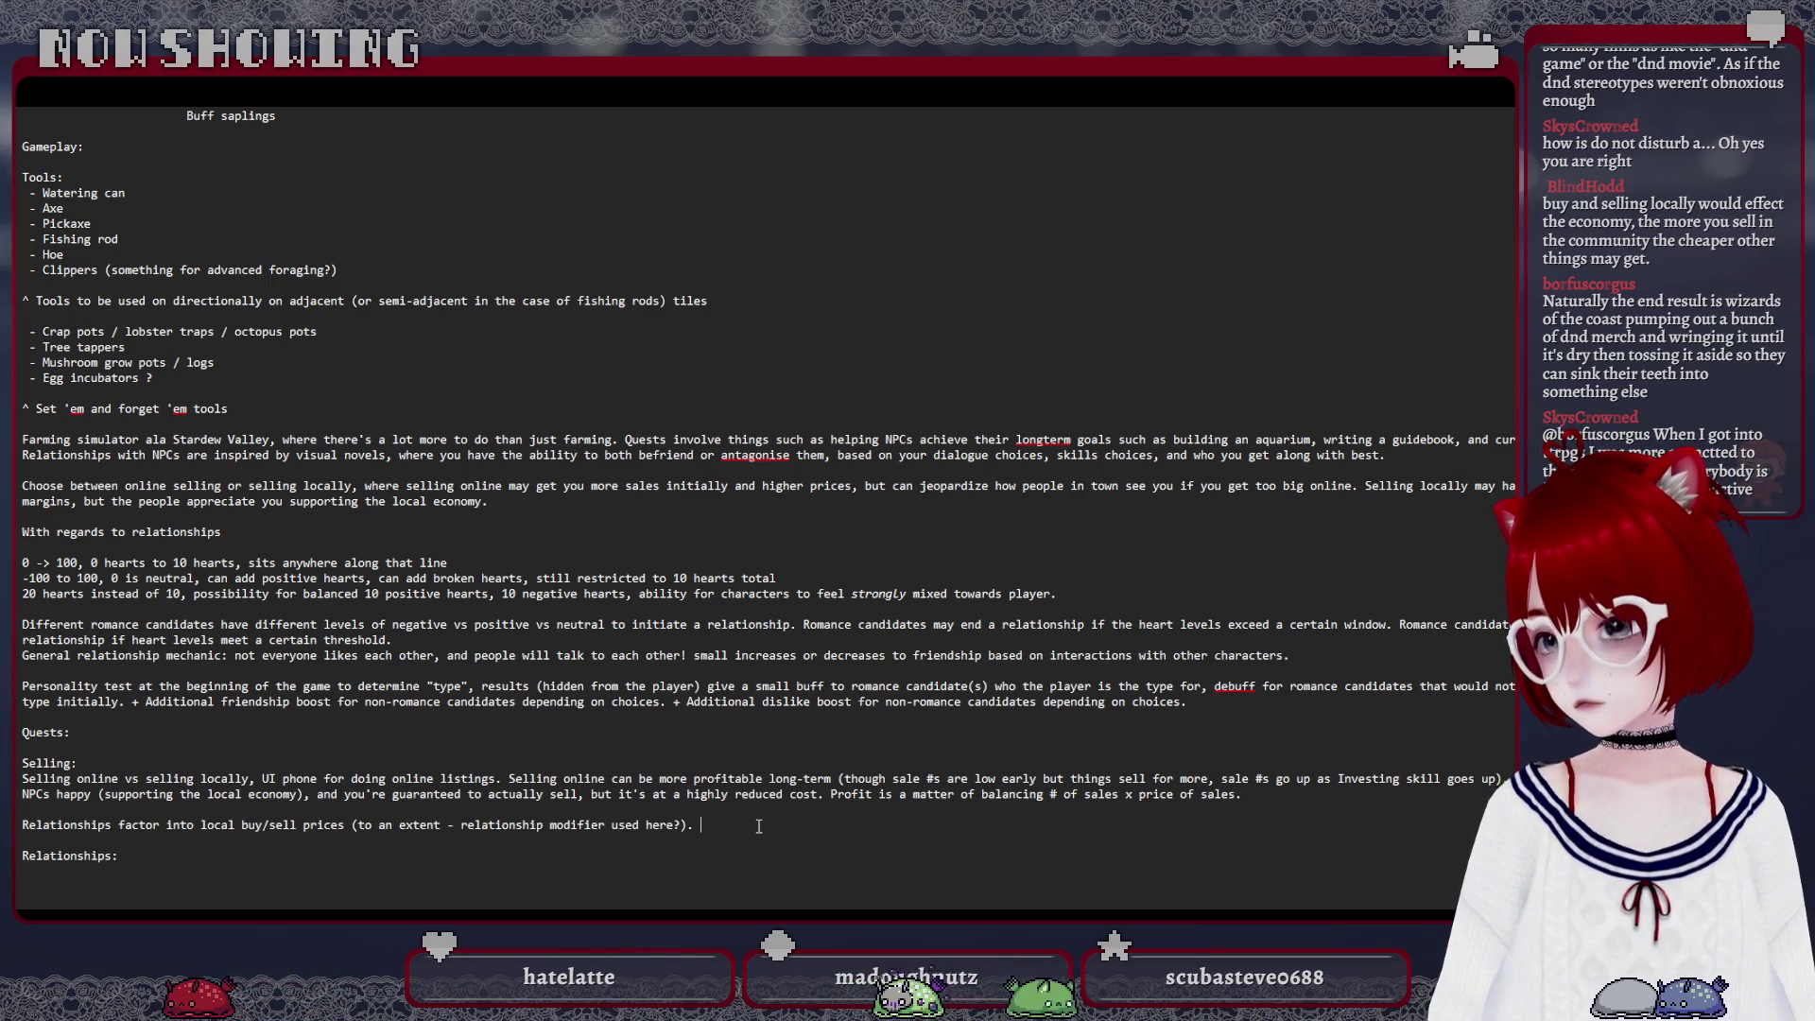
key(Return)
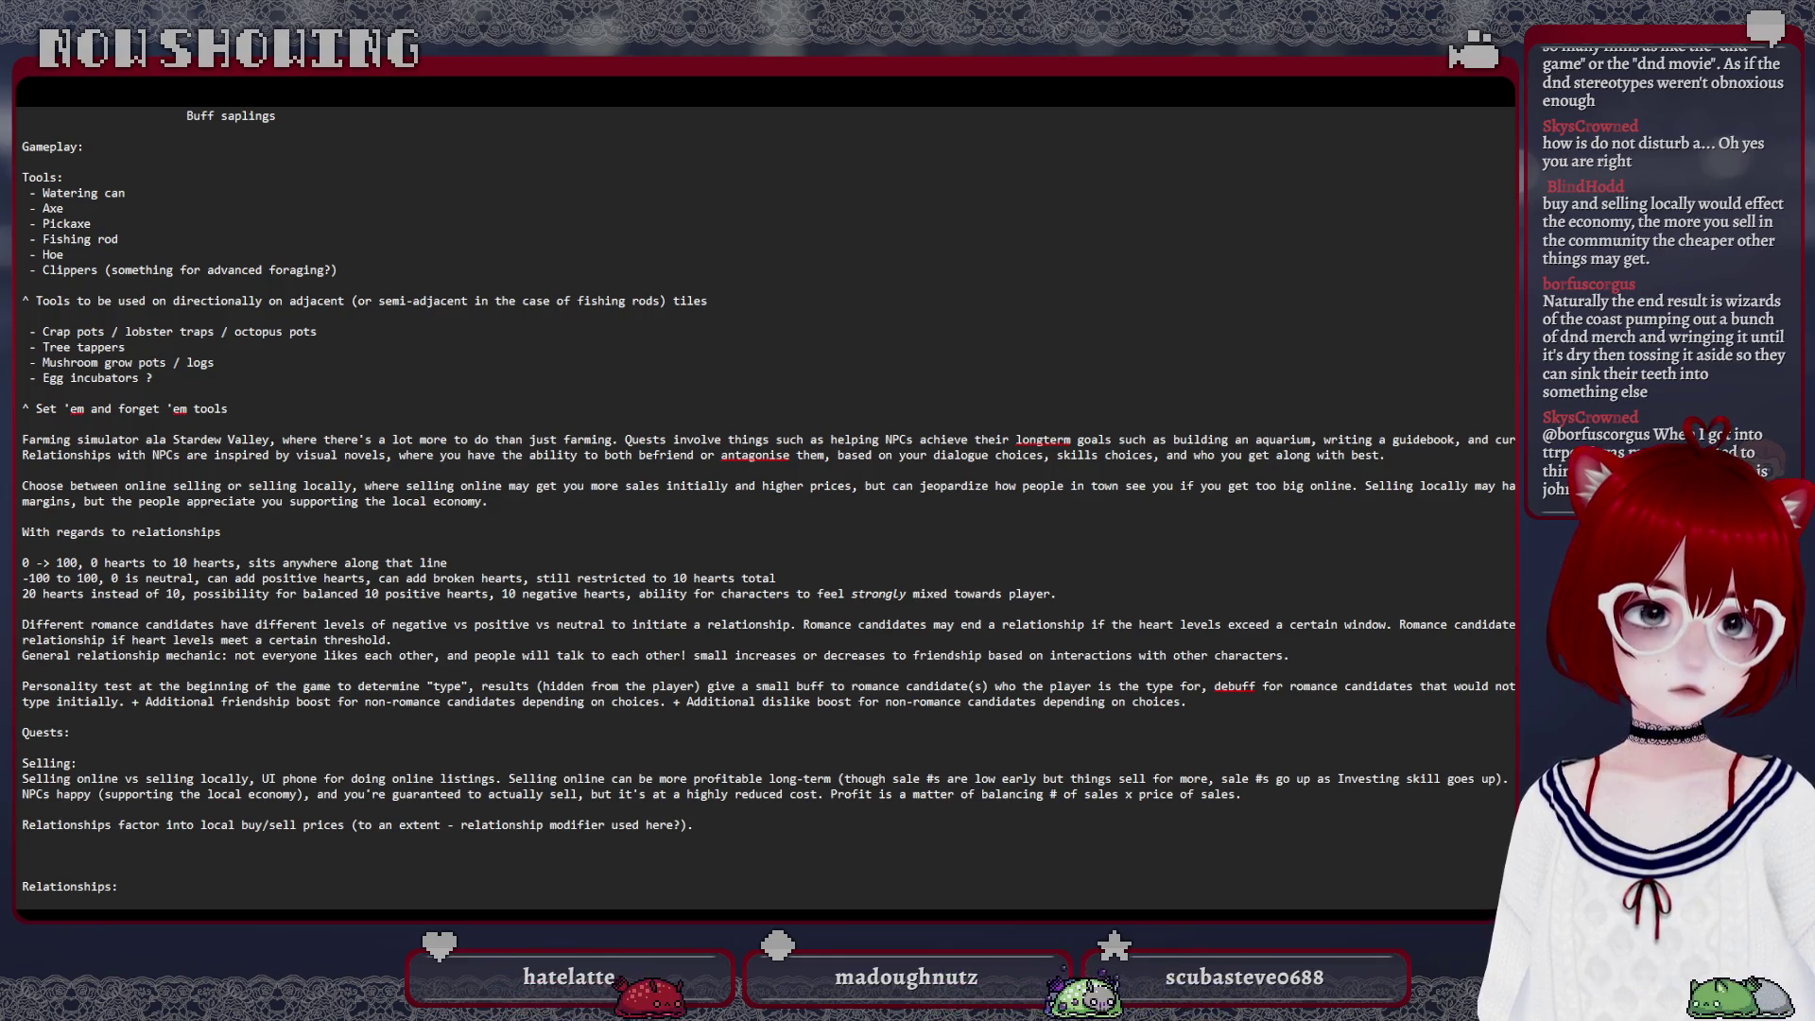
scroll(311, 856, down, 1)
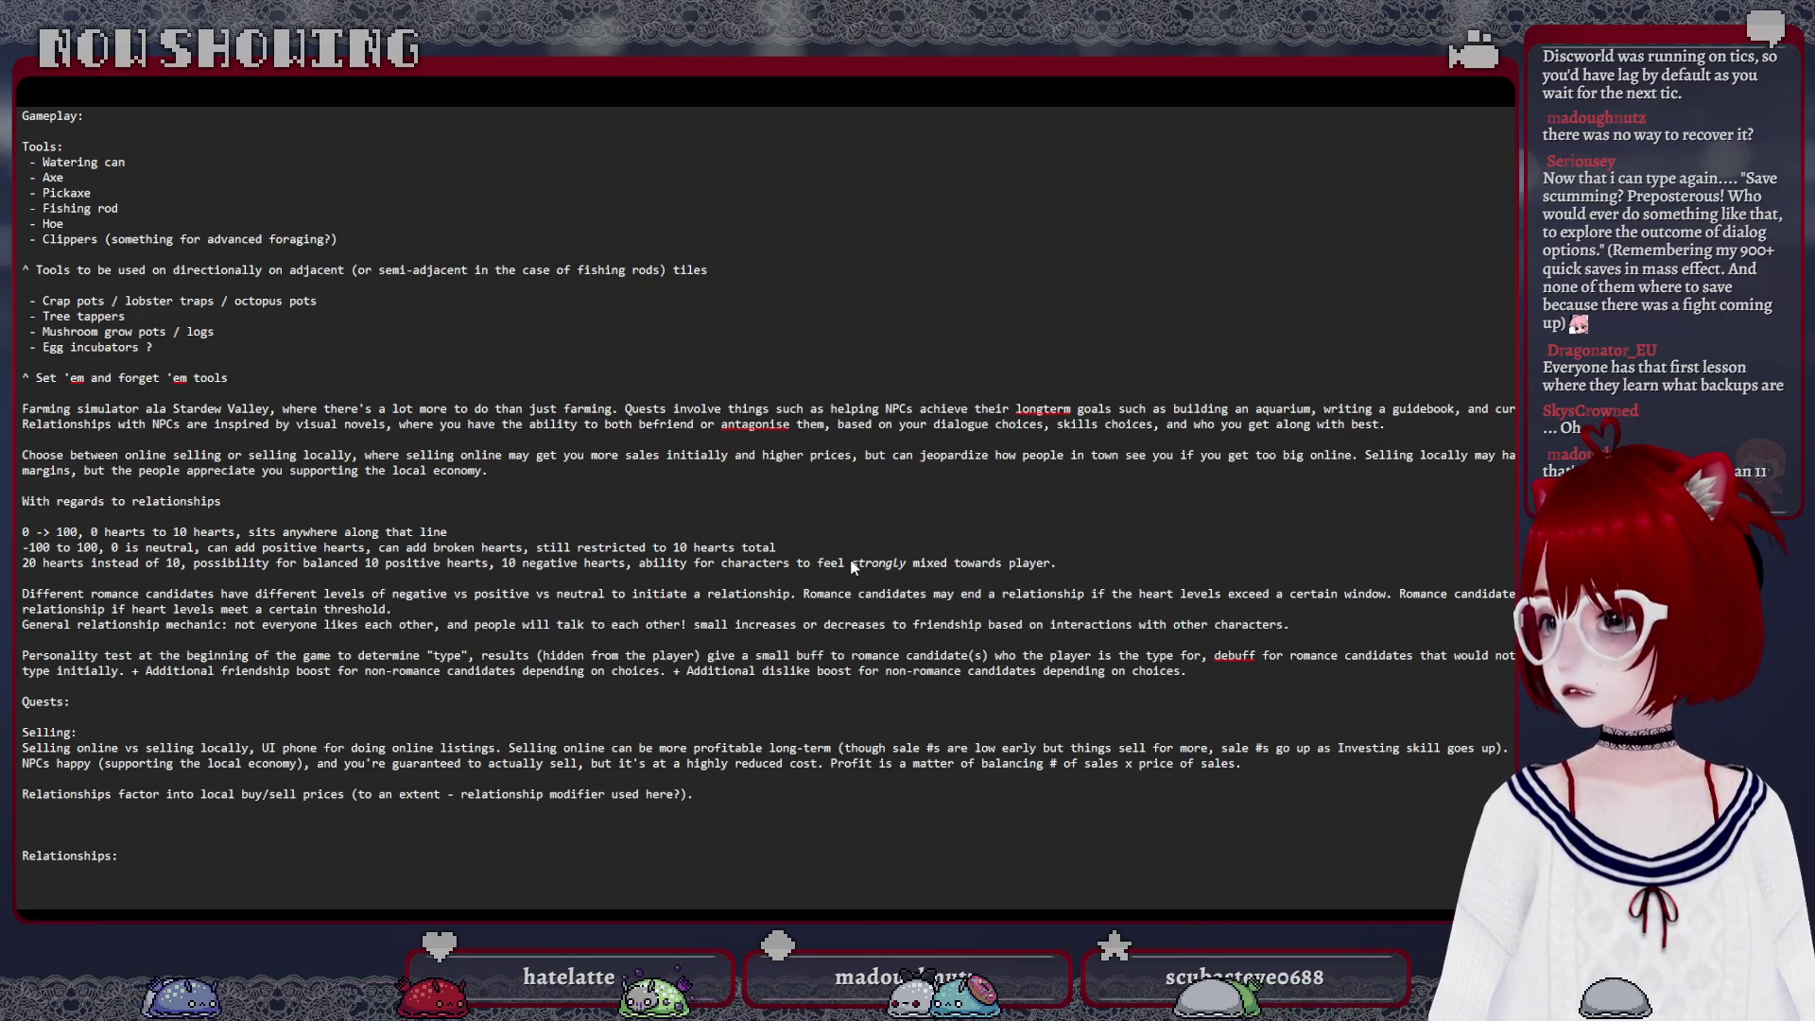
key(ctrl+z)
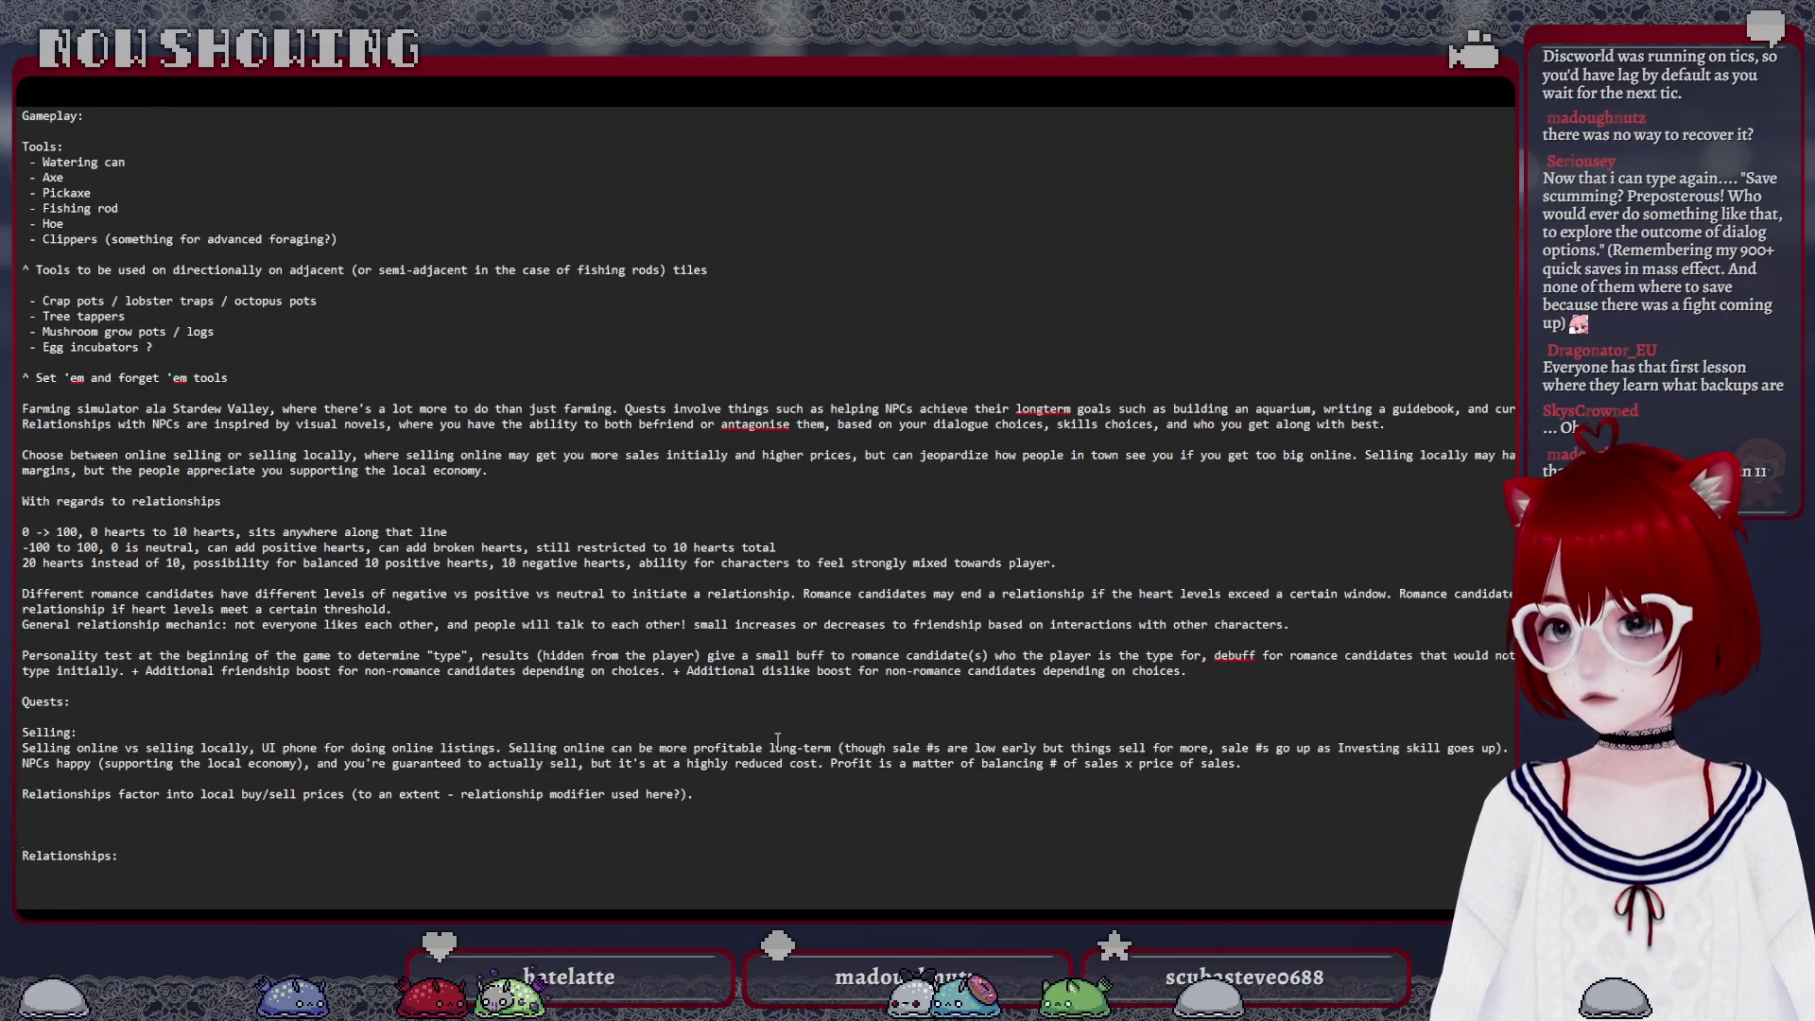
scroll(805, 809, up, 2)
scroll(777, 740, up, 3)
scroll(777, 741, up, 1)
scroll(777, 739, up, 2)
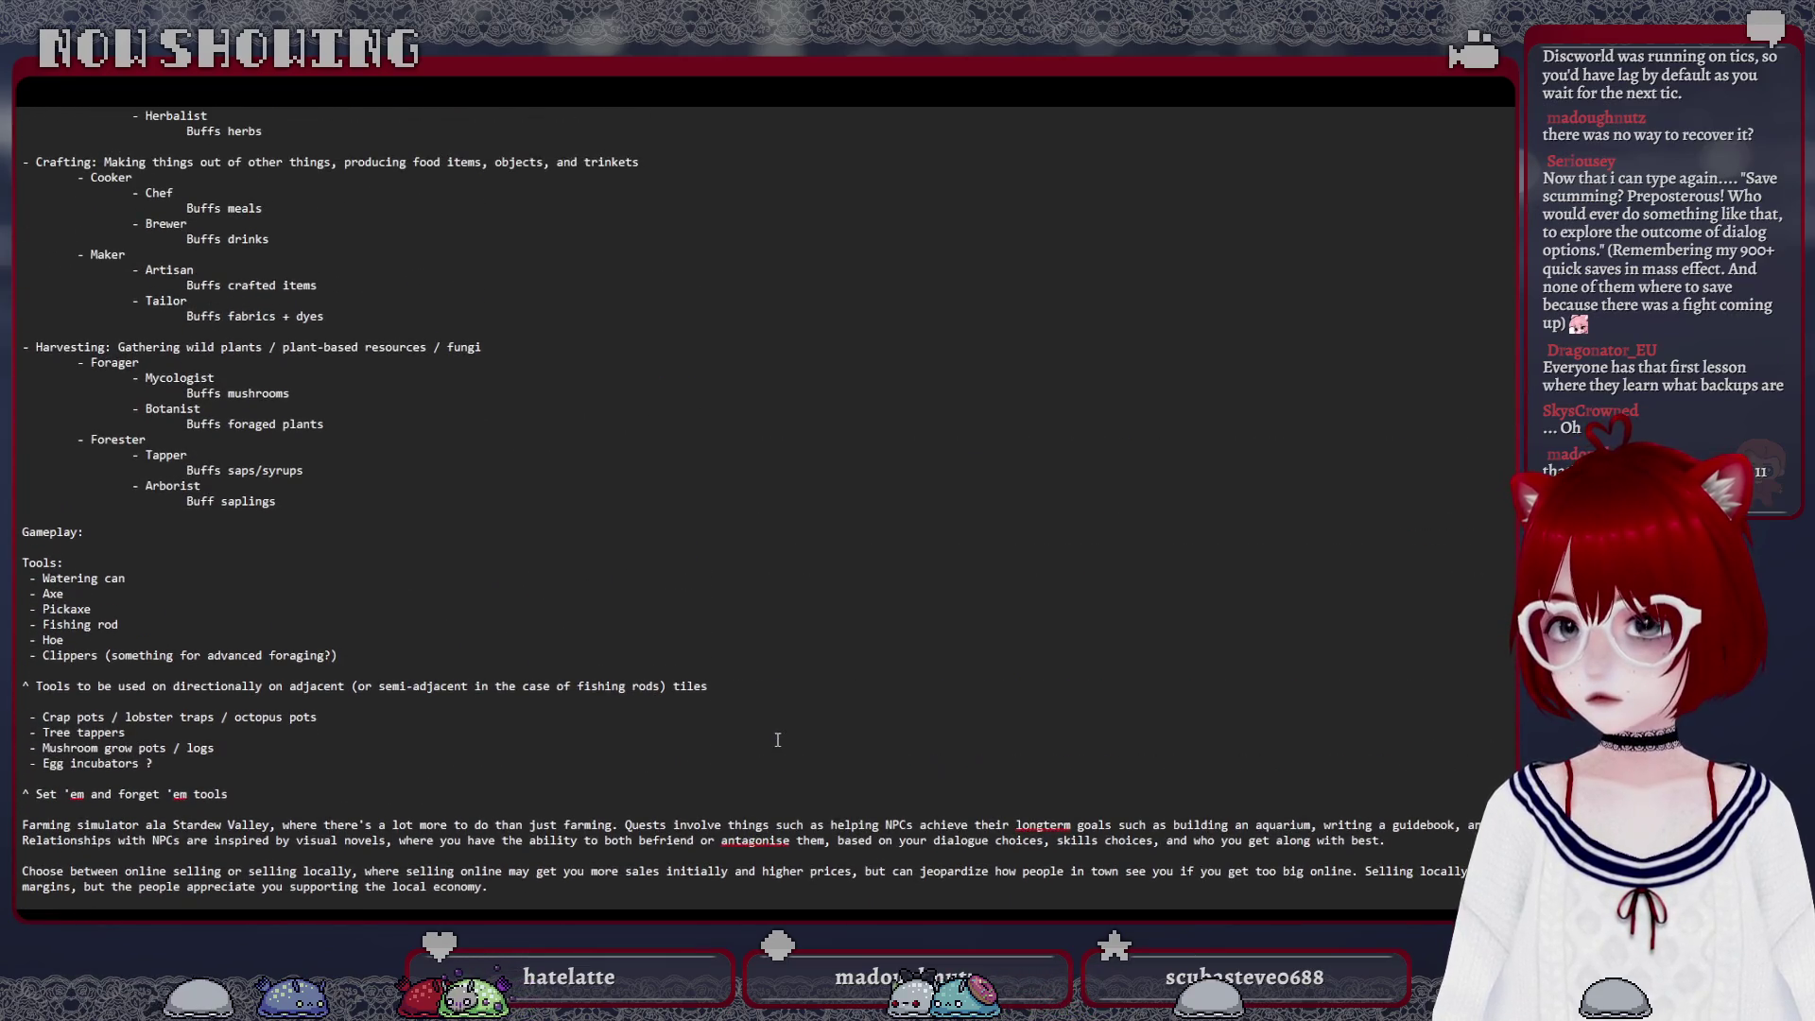
scroll(777, 739, up, 3)
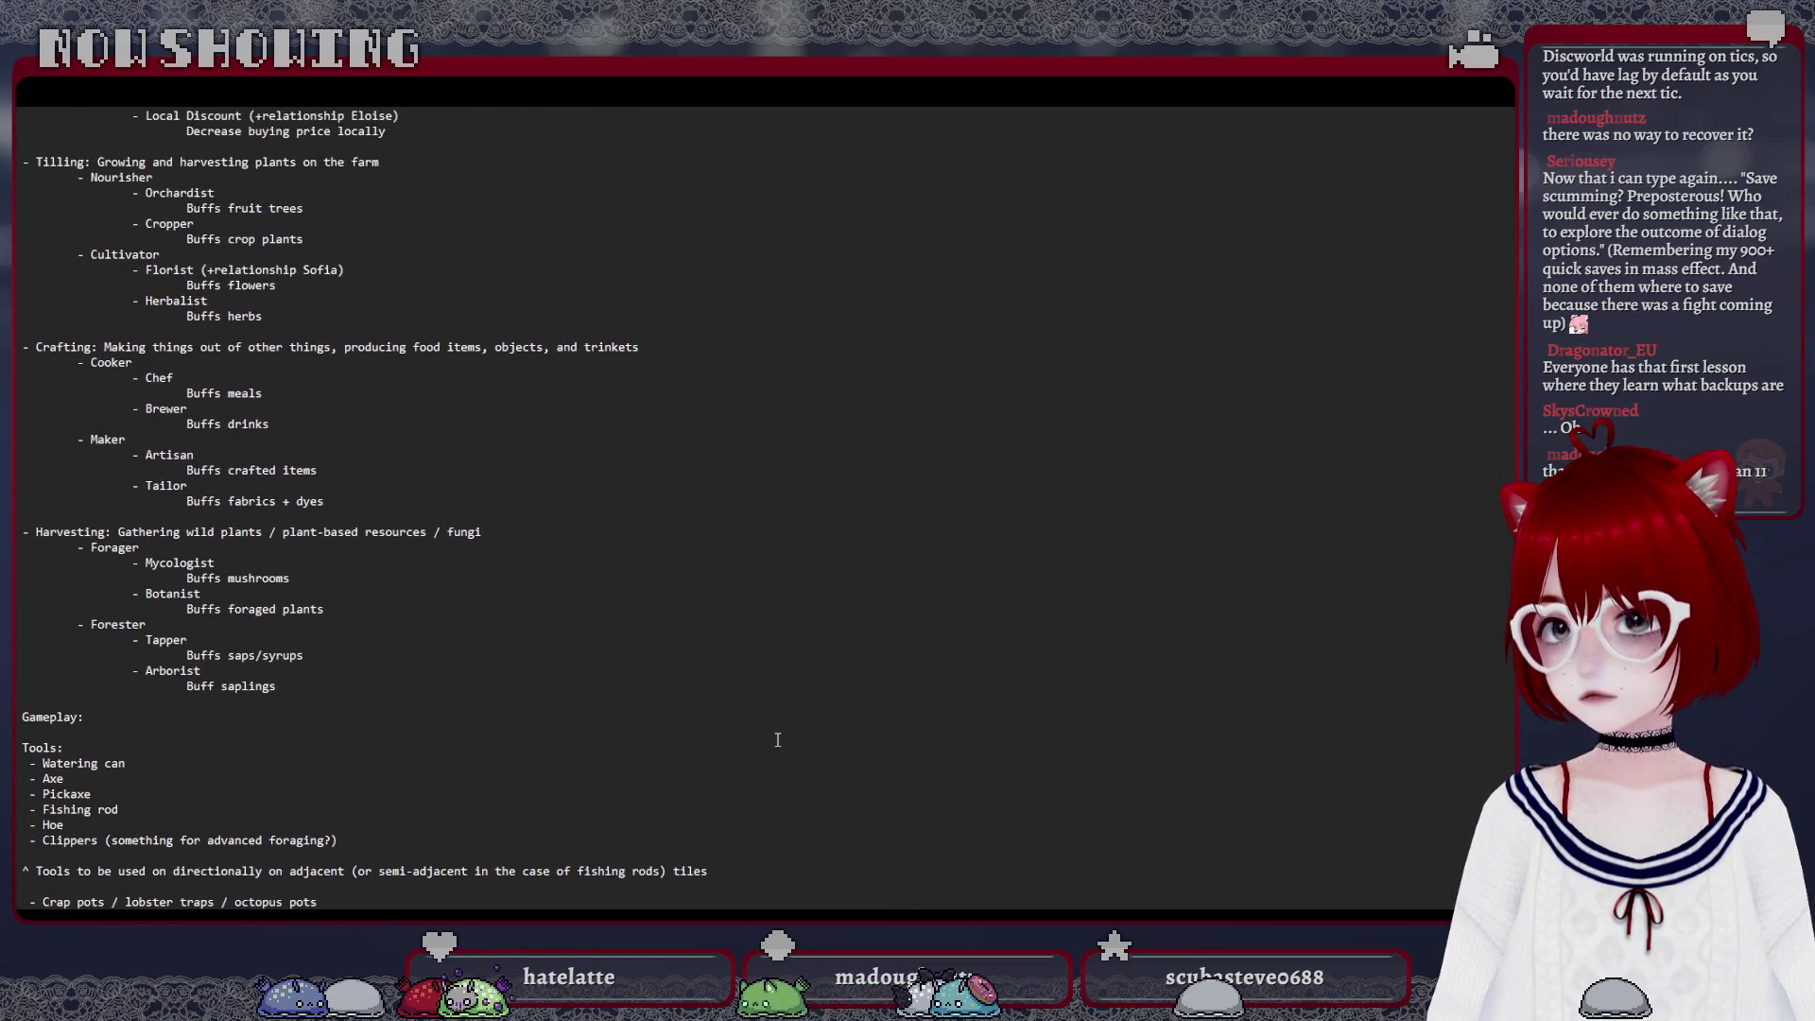
scroll(778, 738, up, 1)
scroll(776, 739, up, 2)
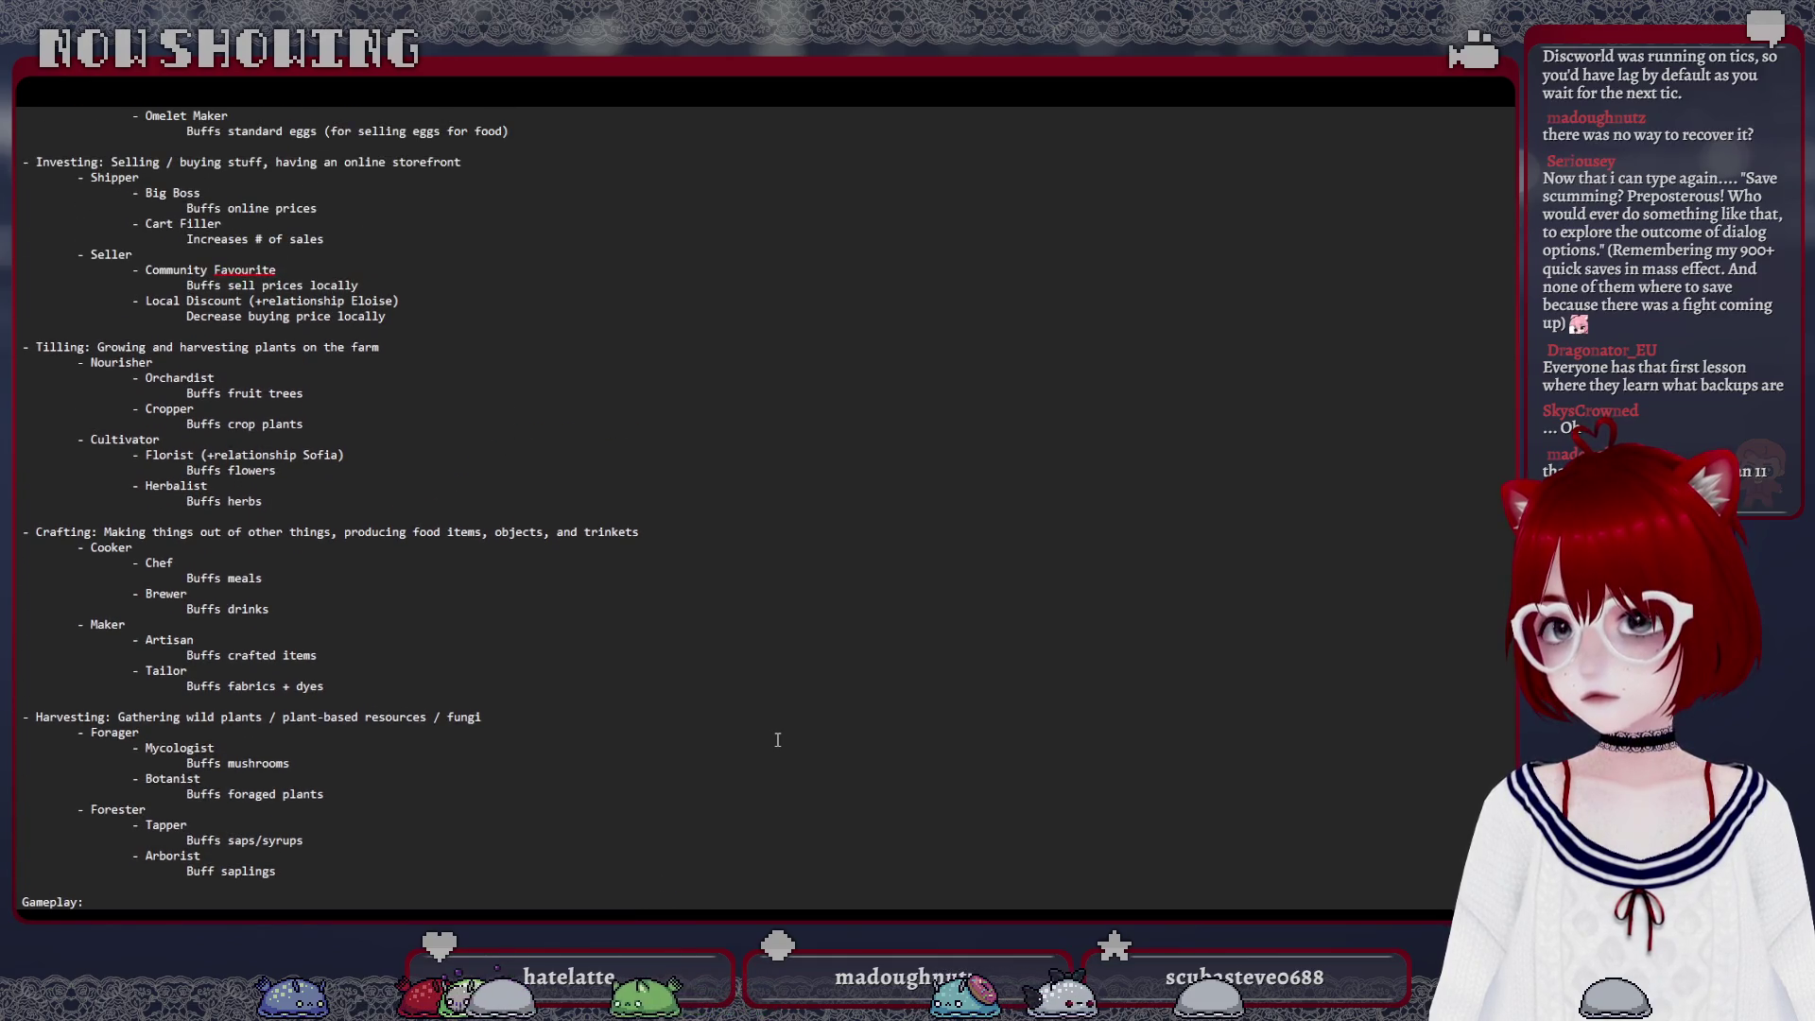
scroll(777, 738, up, 1)
scroll(778, 740, up, 3)
scroll(777, 739, up, 6)
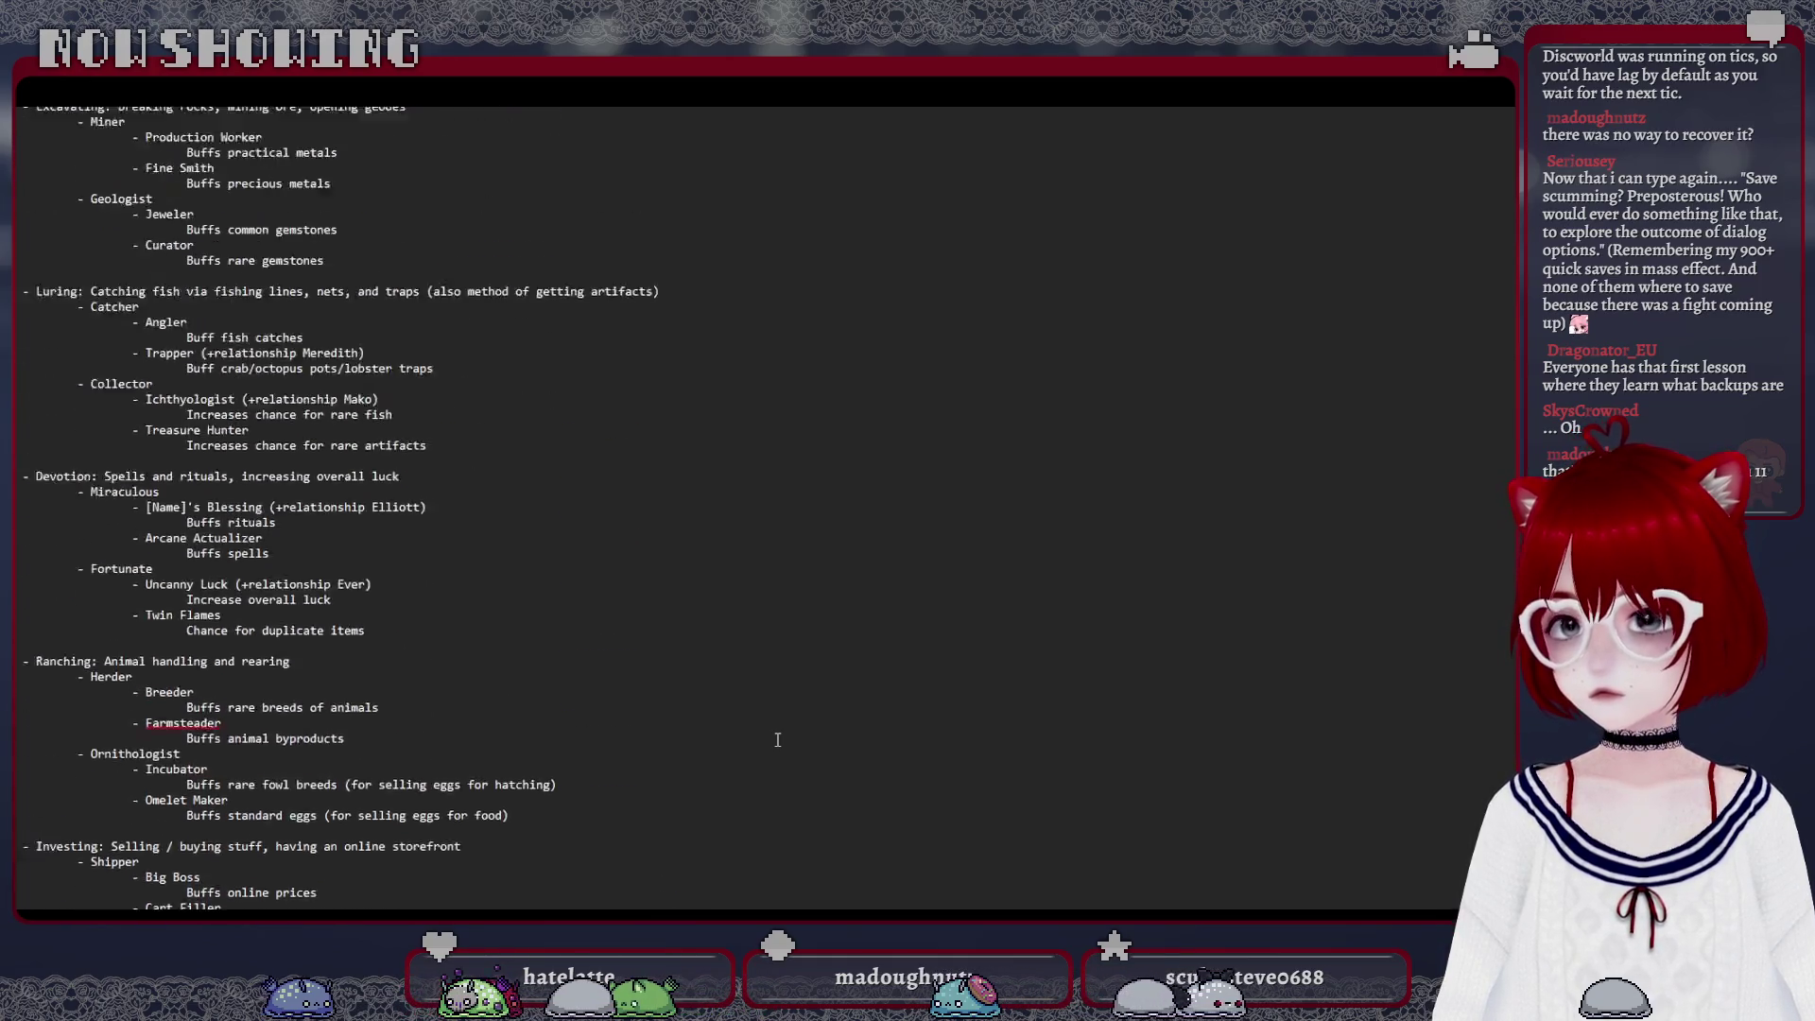
scroll(778, 739, up, 2)
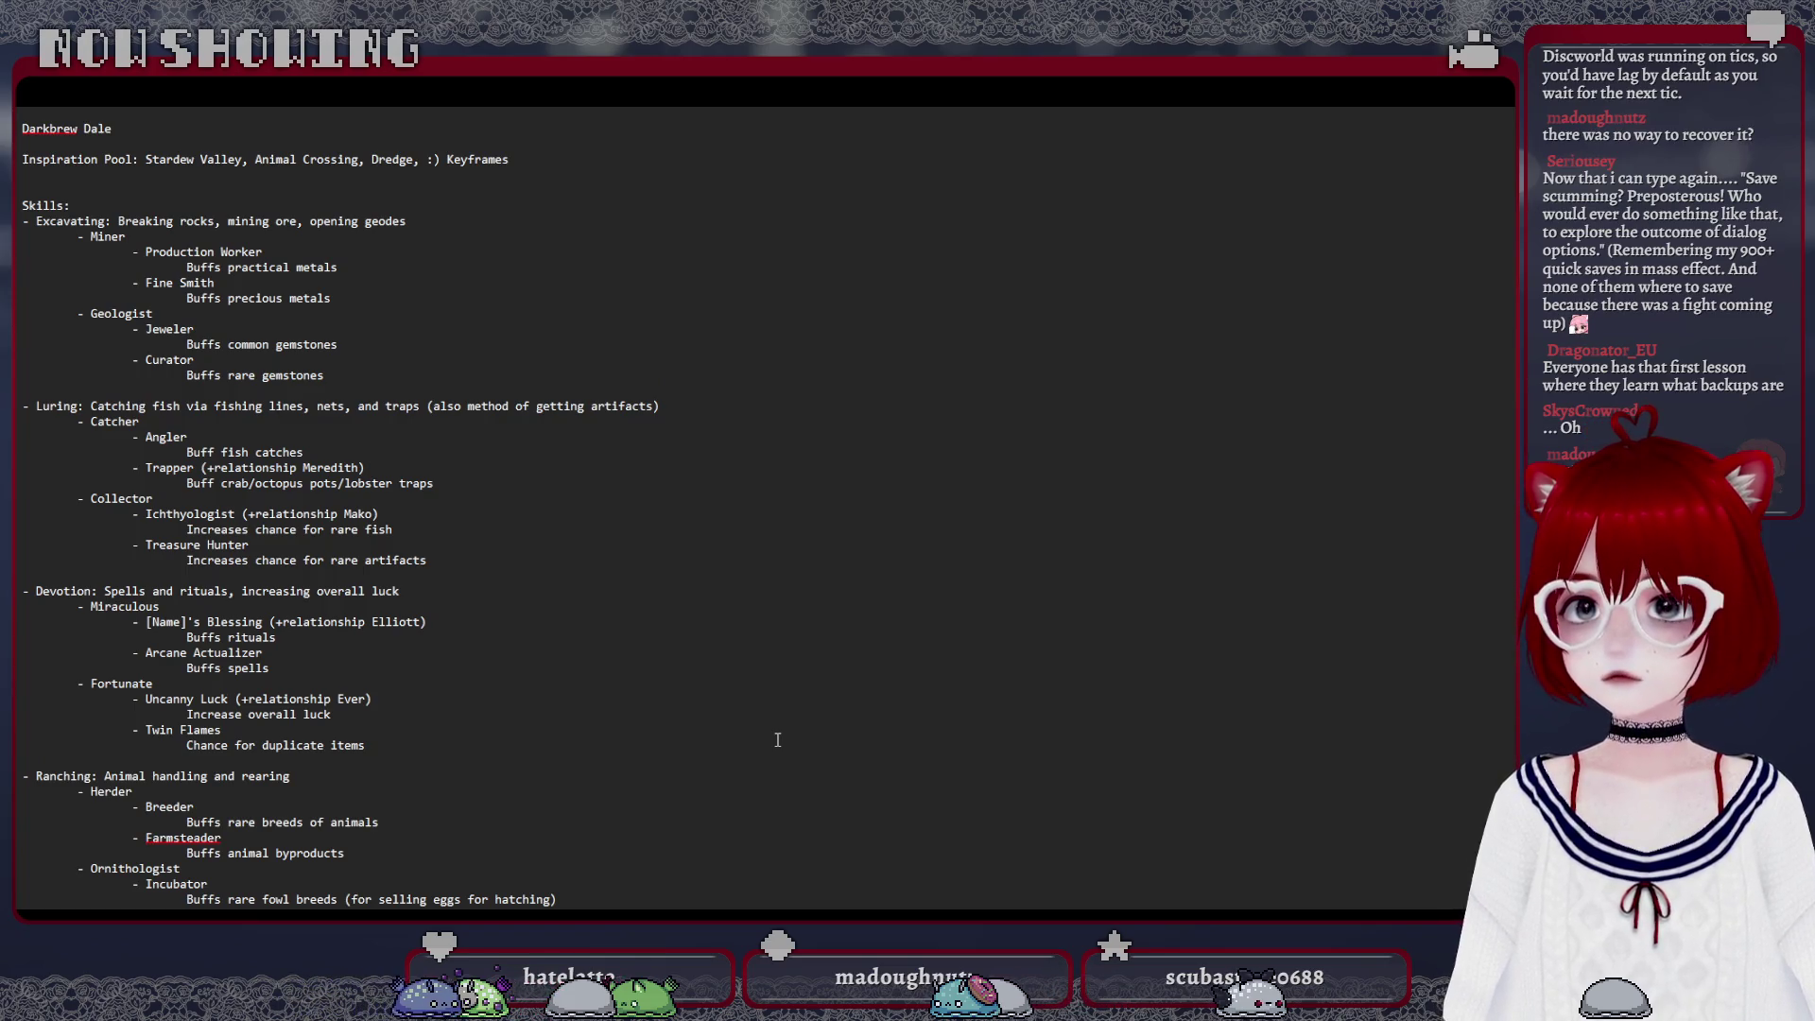
scroll(777, 739, down, 3)
scroll(777, 740, down, 8)
scroll(778, 739, down, 10)
scroll(778, 739, down, 5)
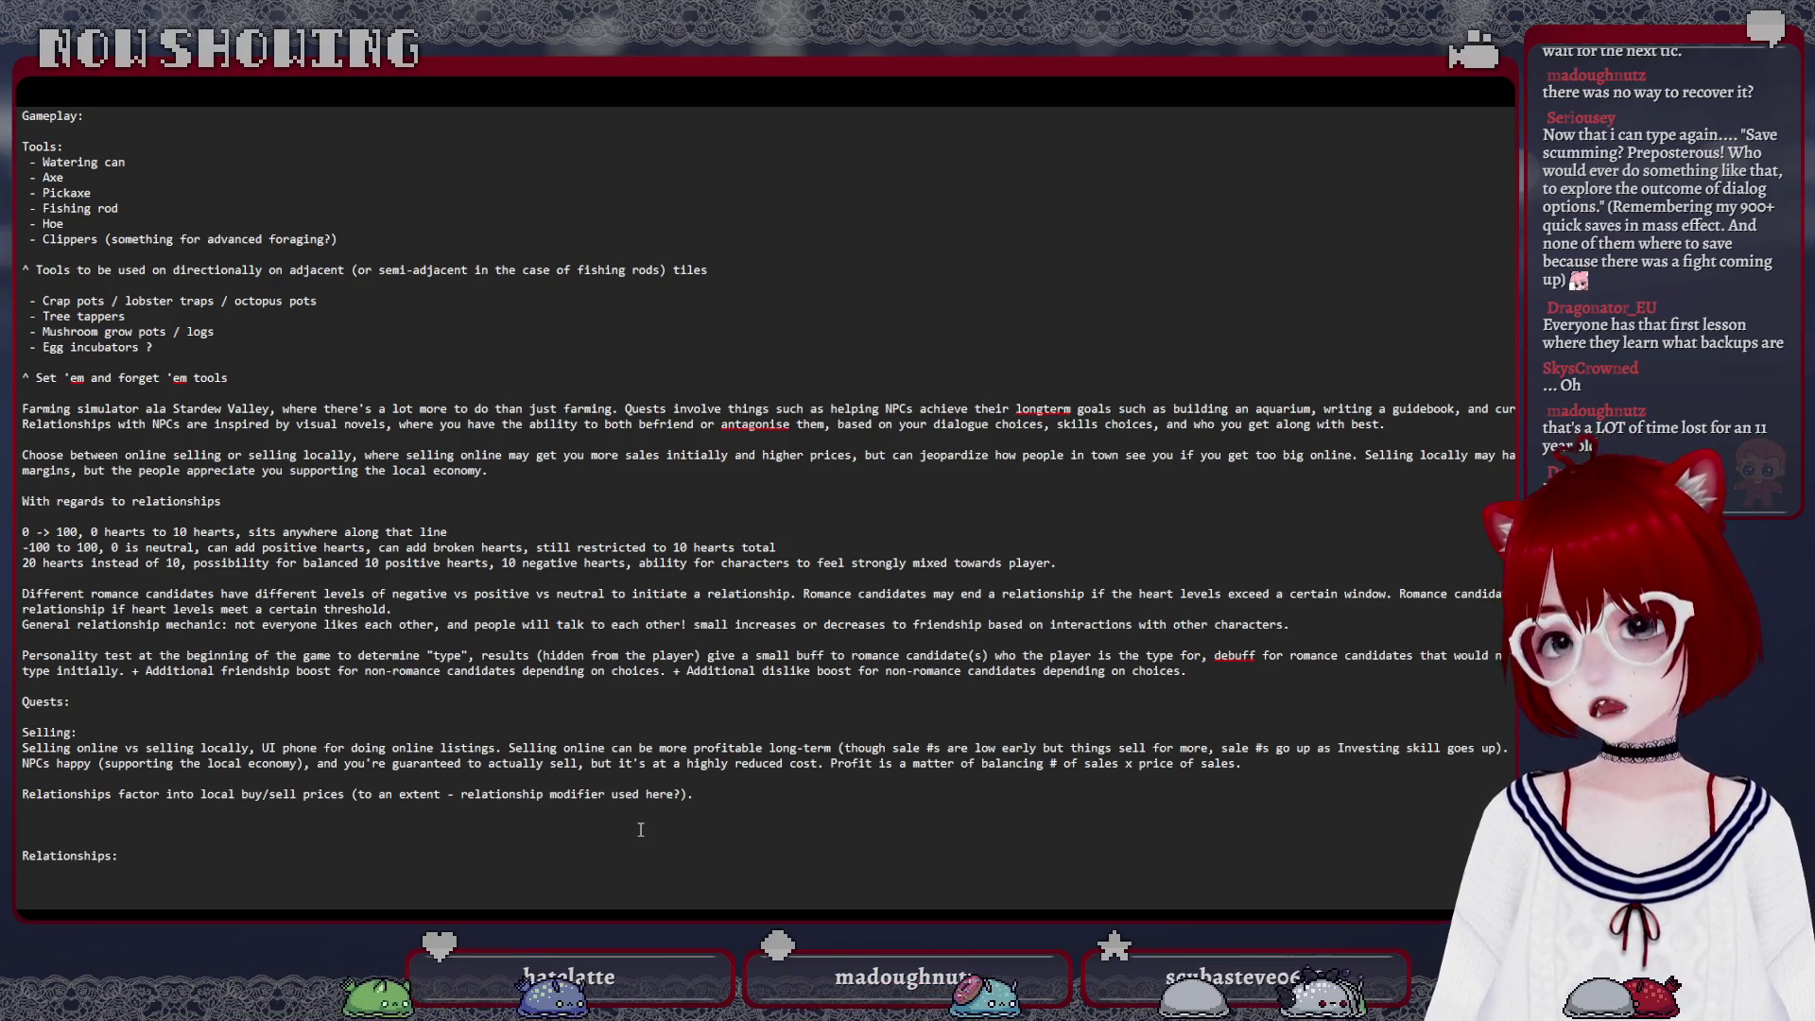
scroll(639, 829, up, 3)
scroll(616, 832, up, 5)
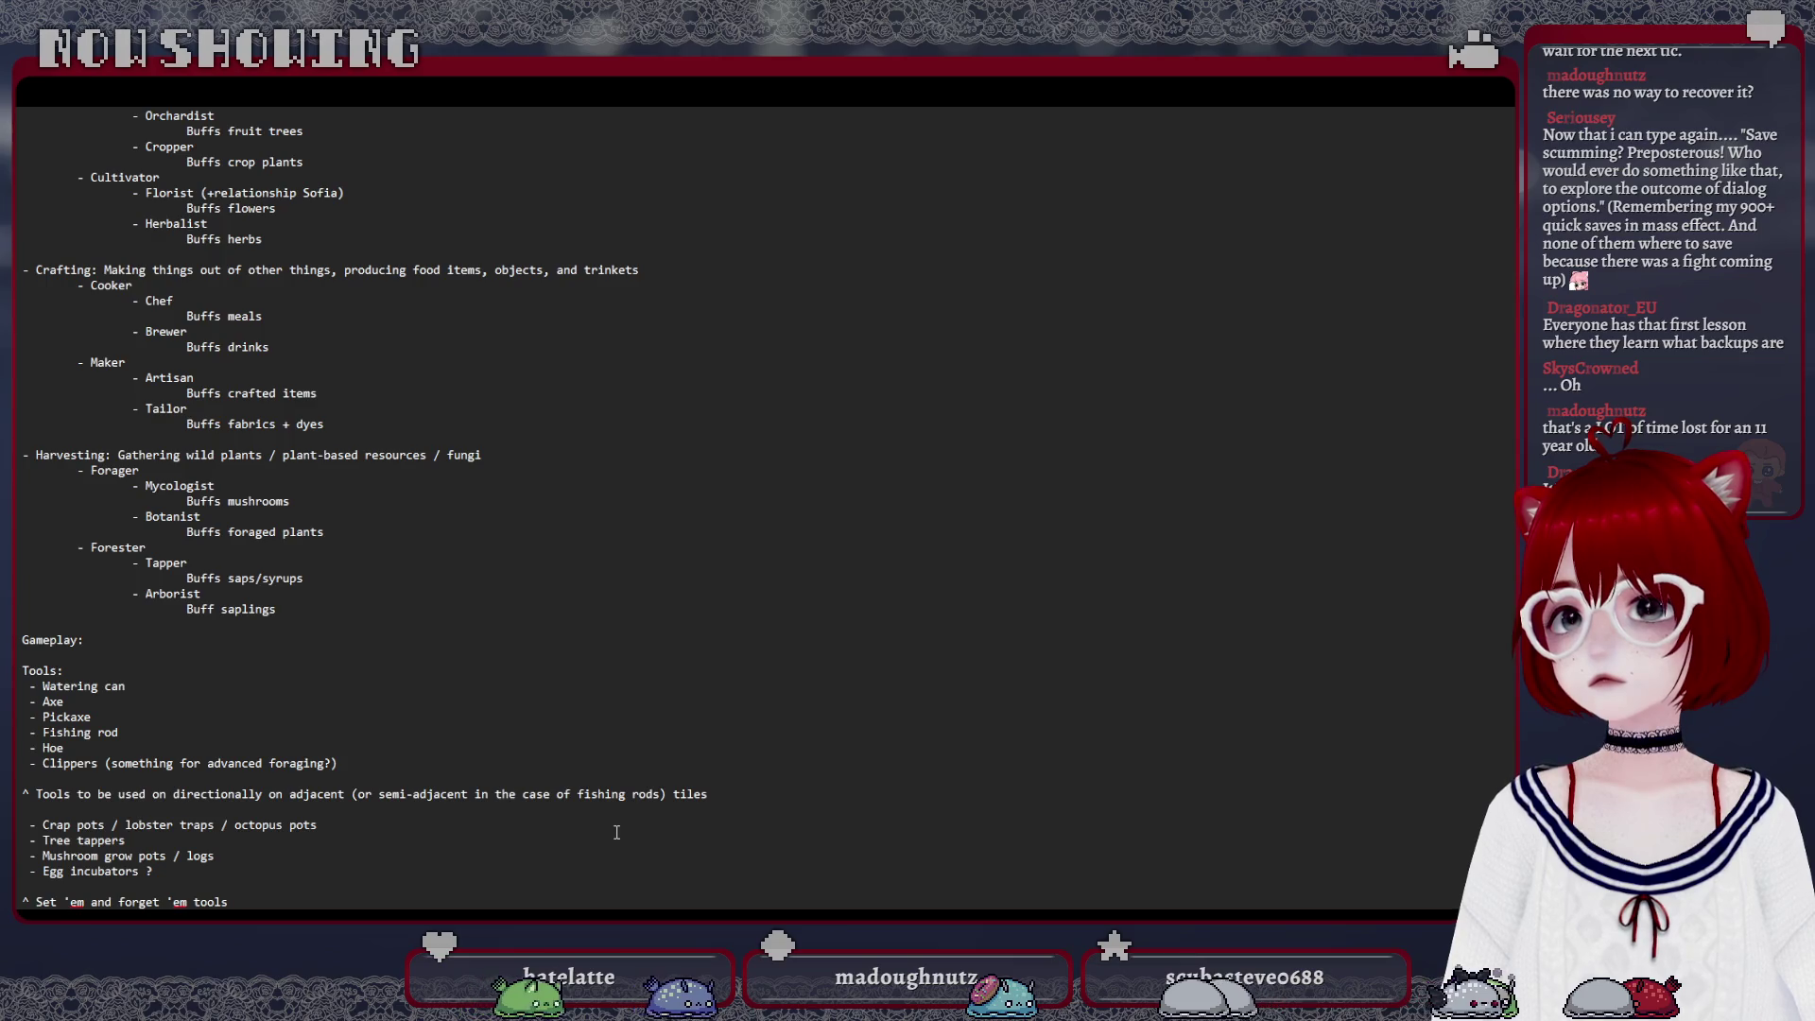
scroll(617, 832, down, 2)
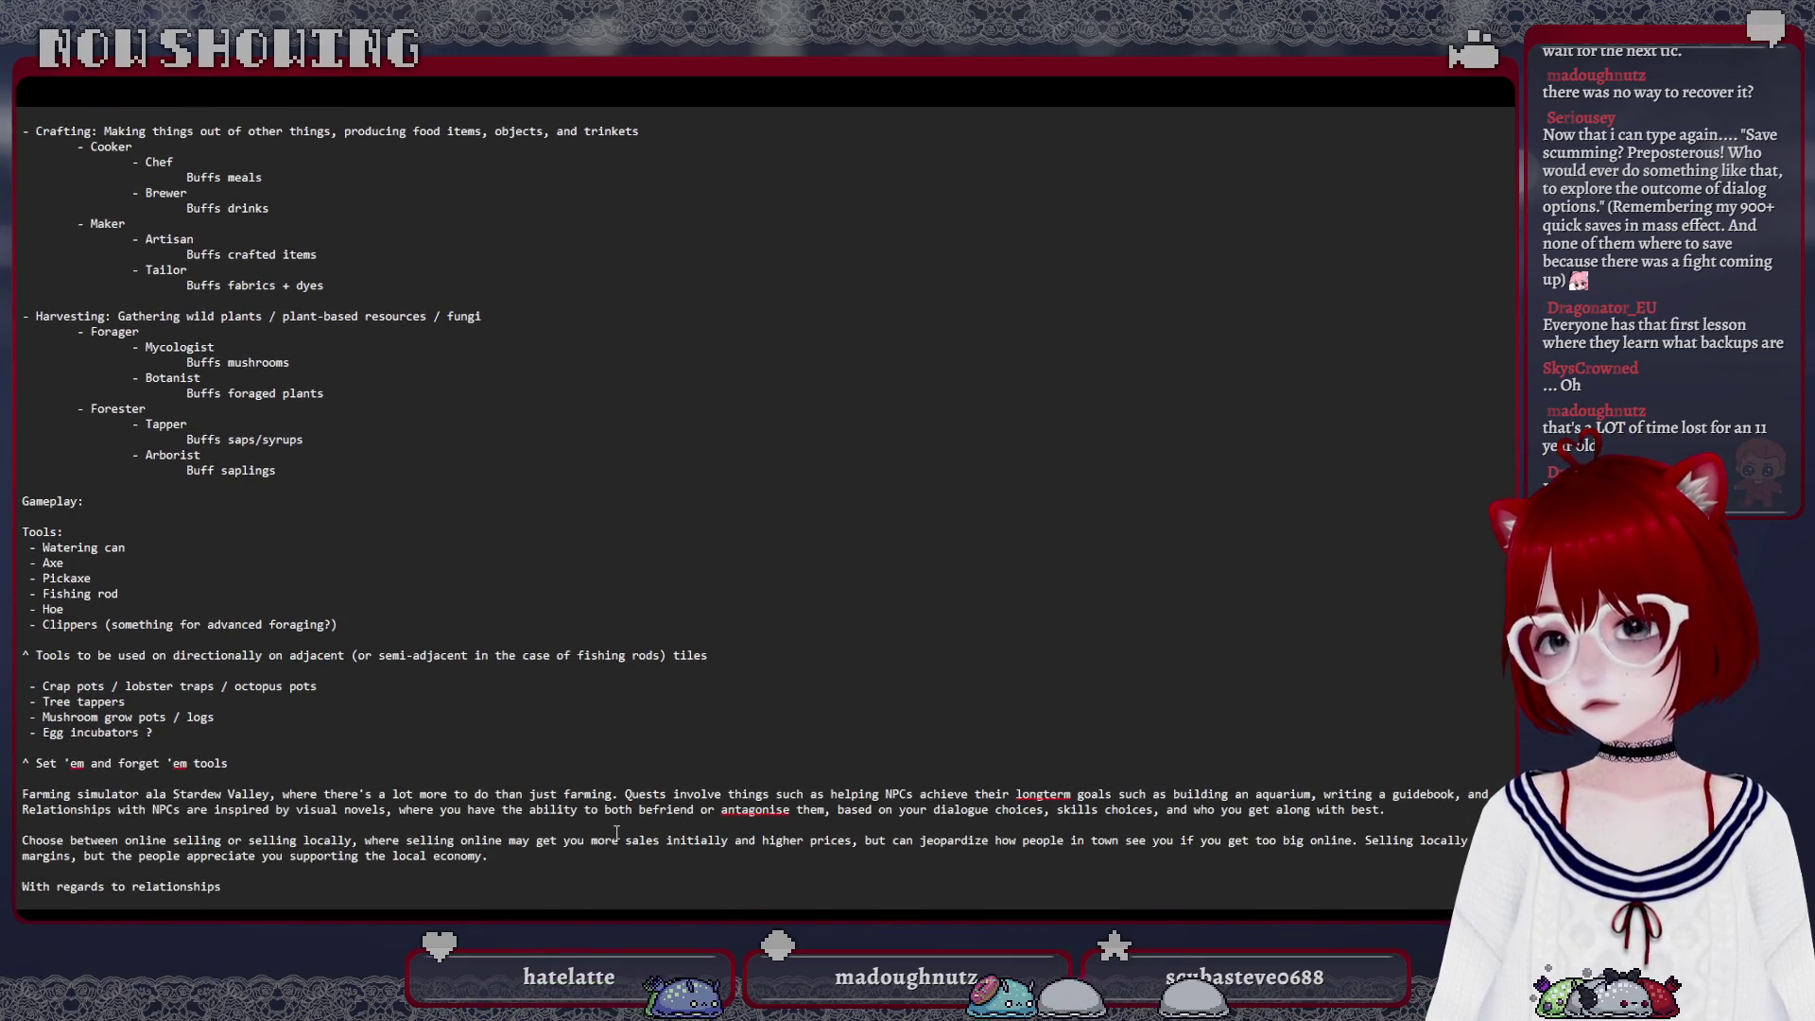
scroll(617, 833, up, 5)
scroll(617, 832, up, 3)
scroll(617, 831, up, 2)
scroll(616, 832, up, 4)
scroll(615, 831, up, 4)
scroll(615, 832, down, 9)
scroll(607, 843, down, 12)
scroll(607, 843, down, 1)
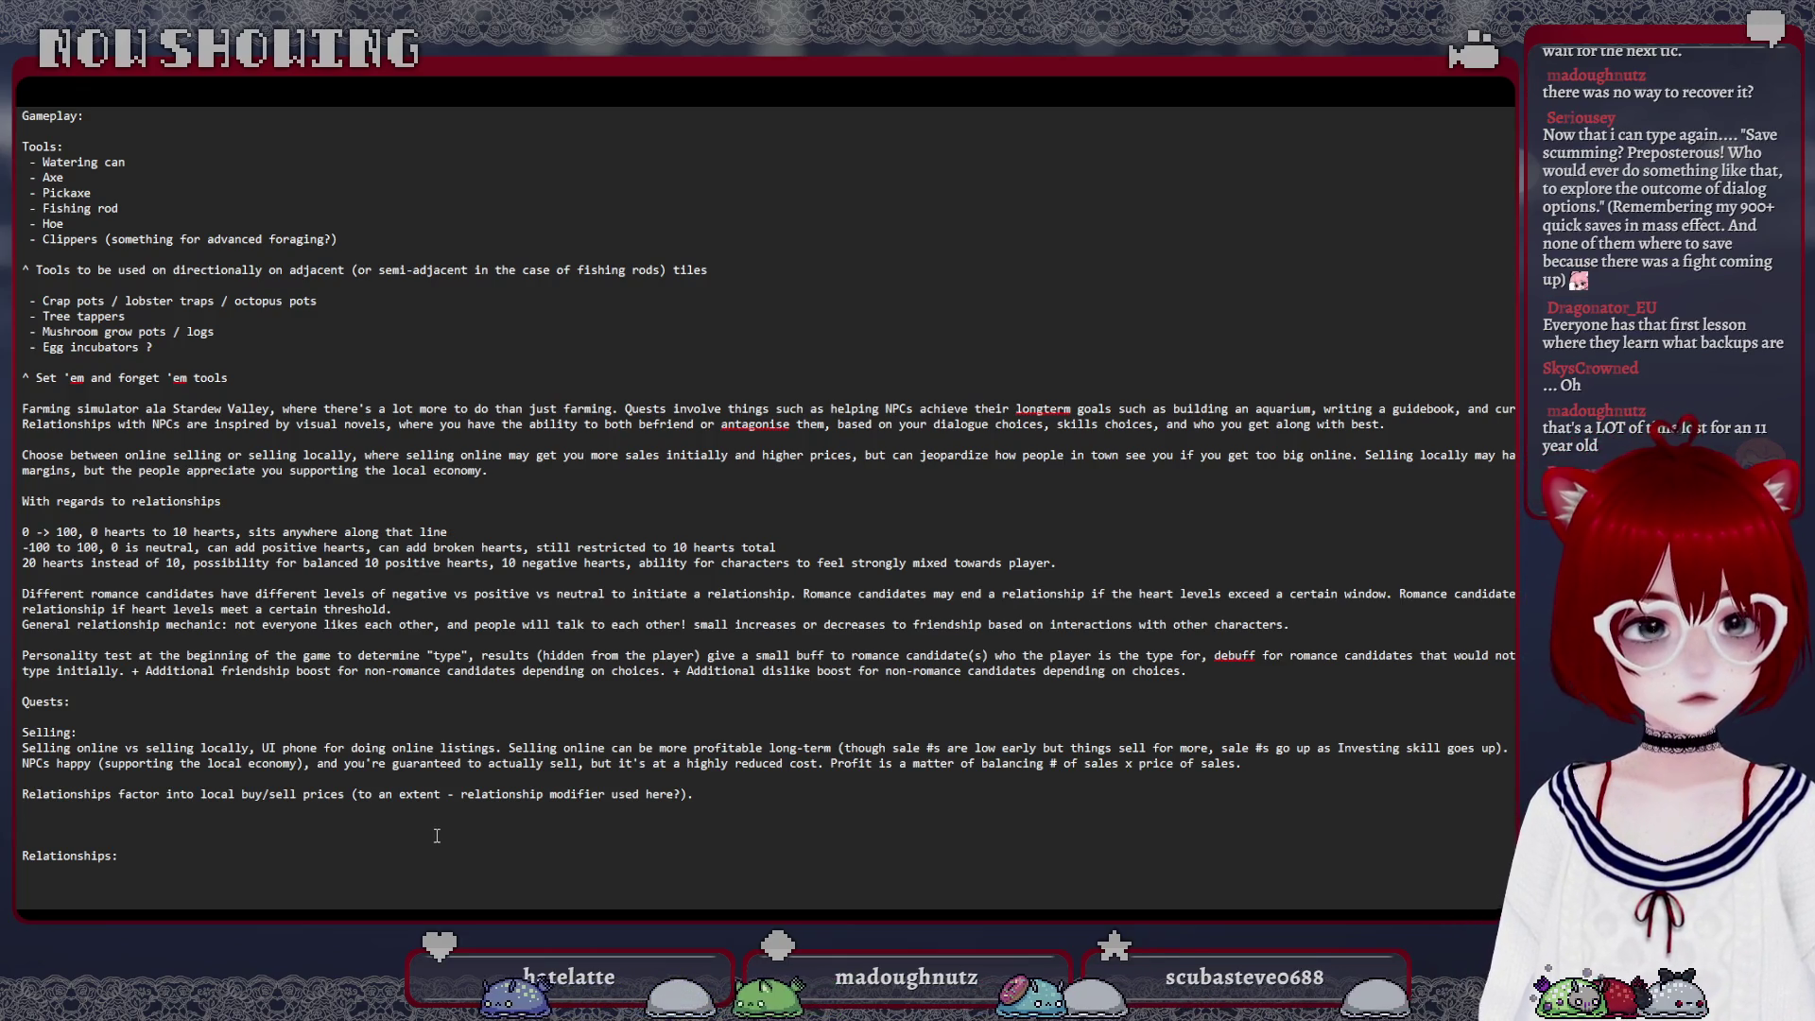
Place the caret on the blank line above the Relationships heading
click(436, 835)
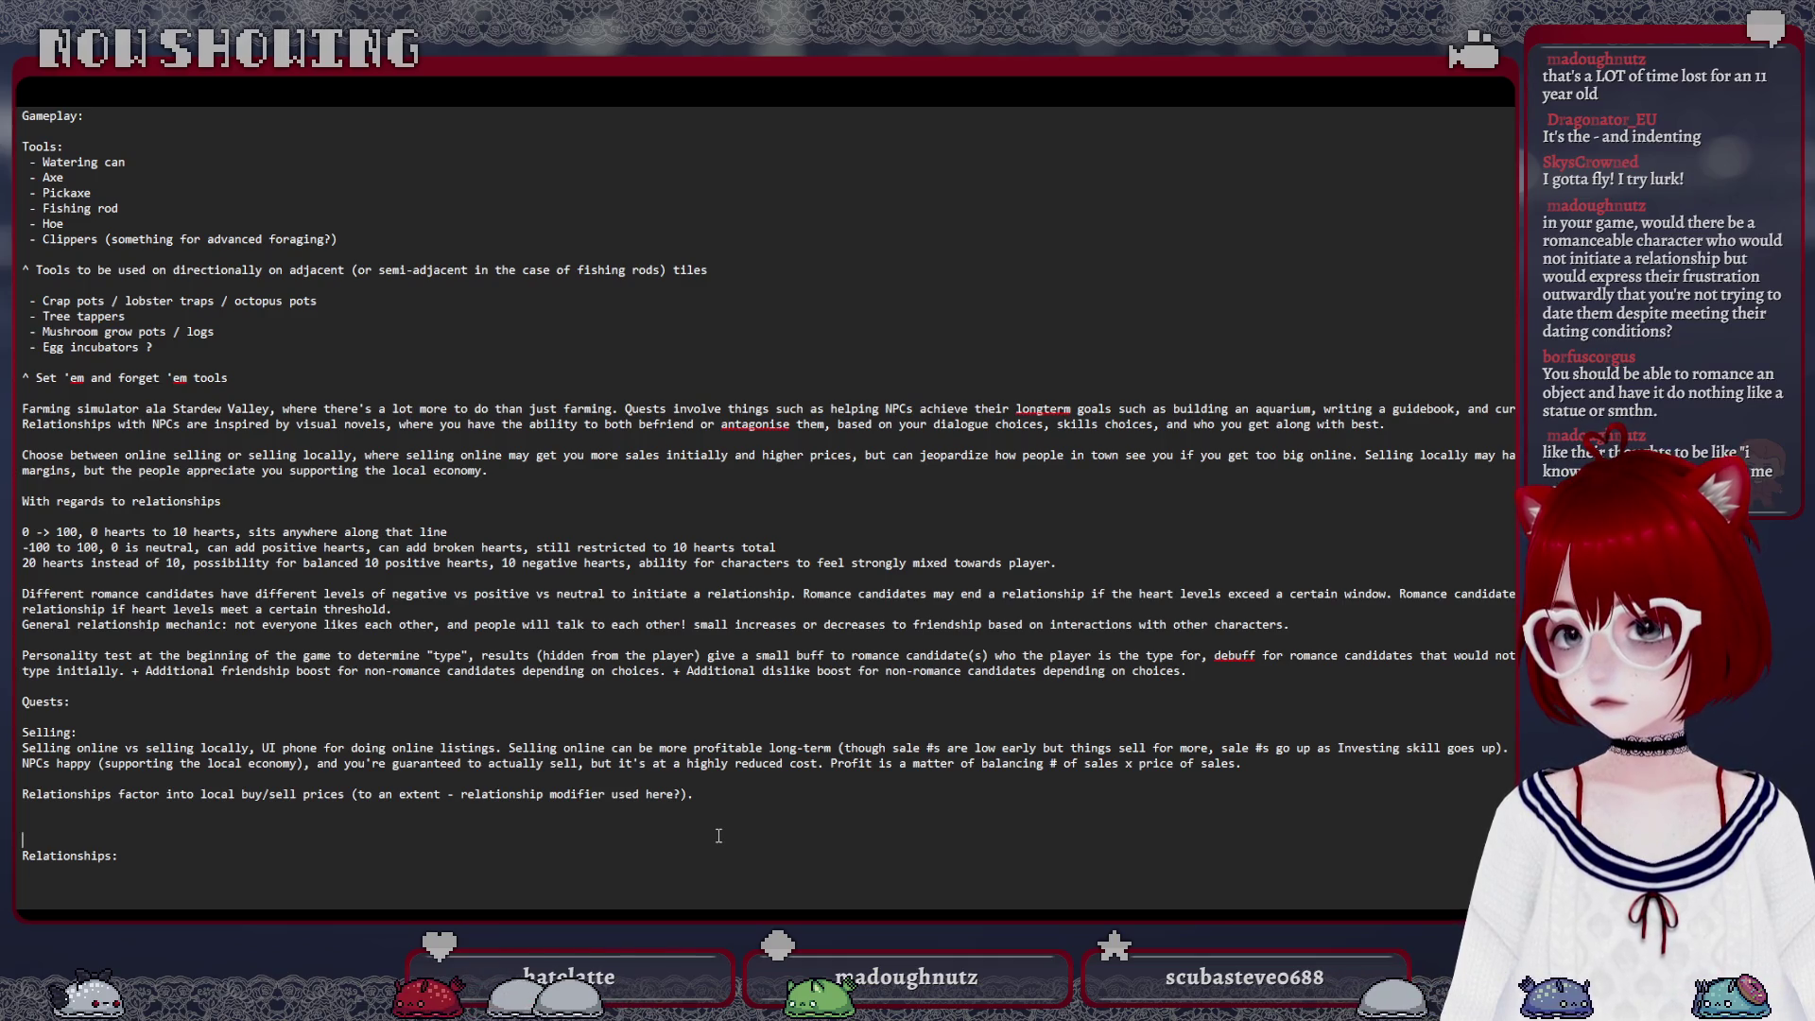
scroll(663, 829, up, 1)
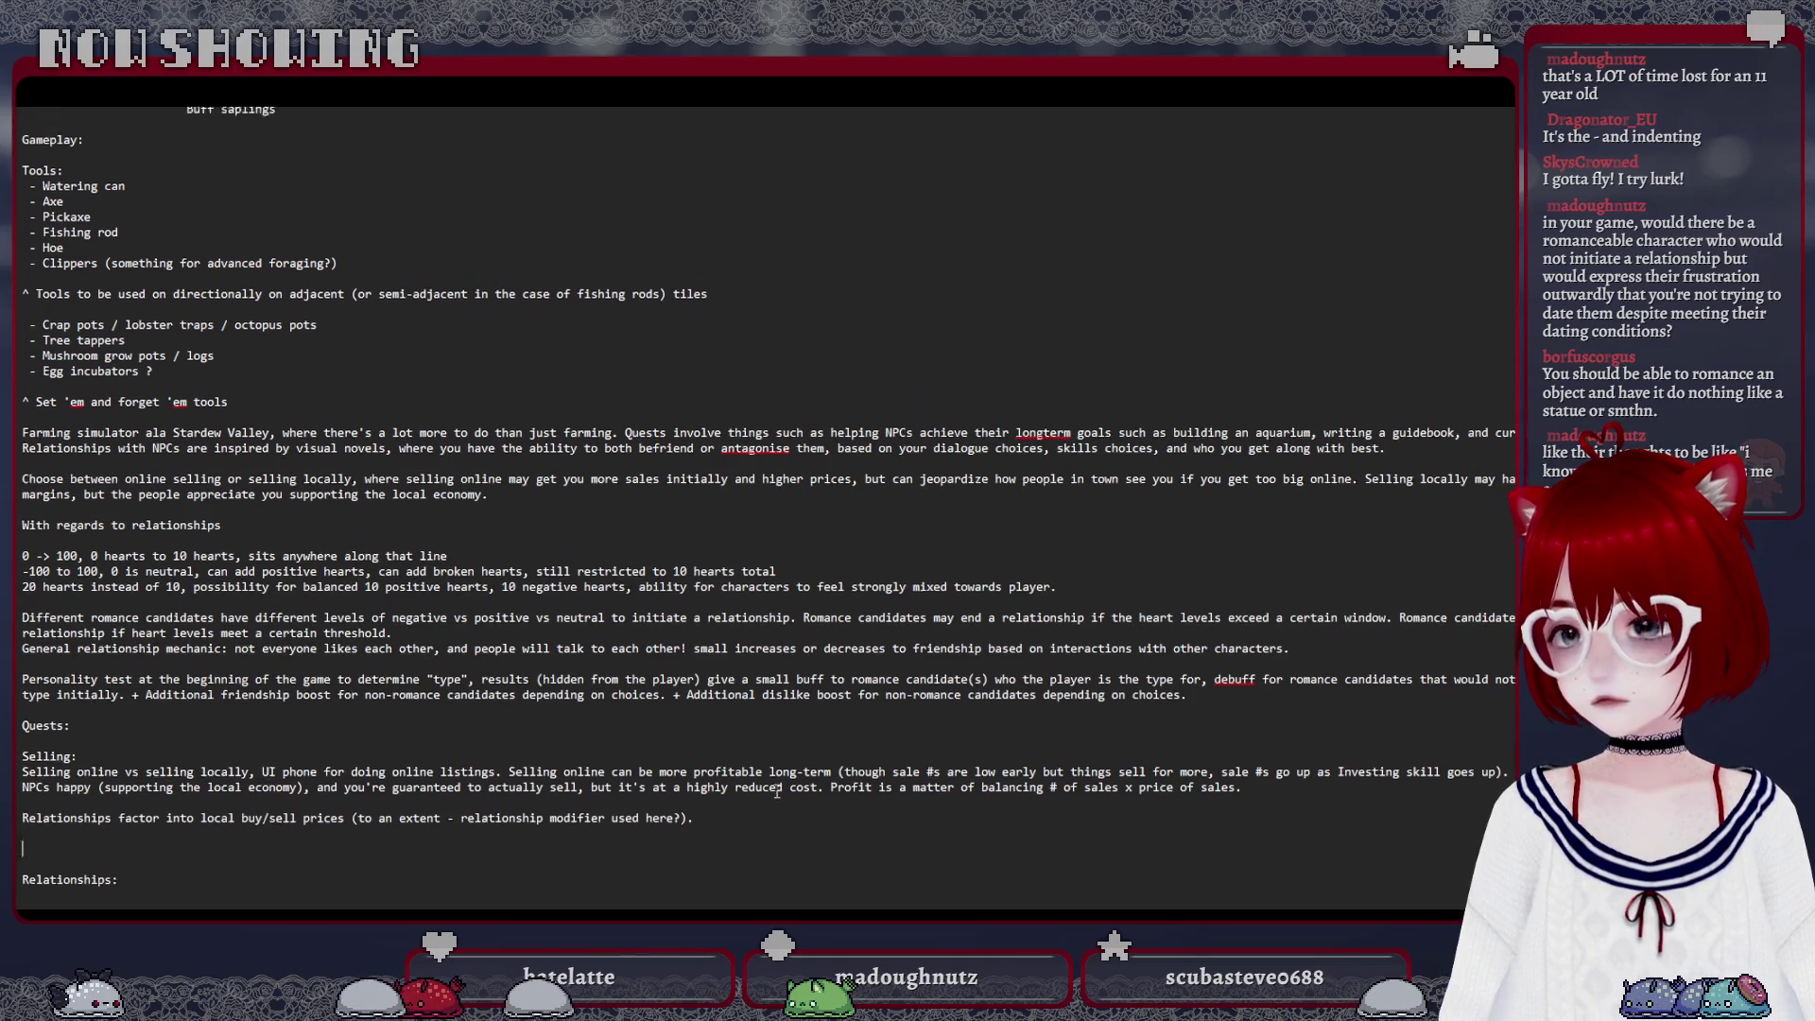
scroll(709, 816, up, 7)
scroll(776, 792, up, 5)
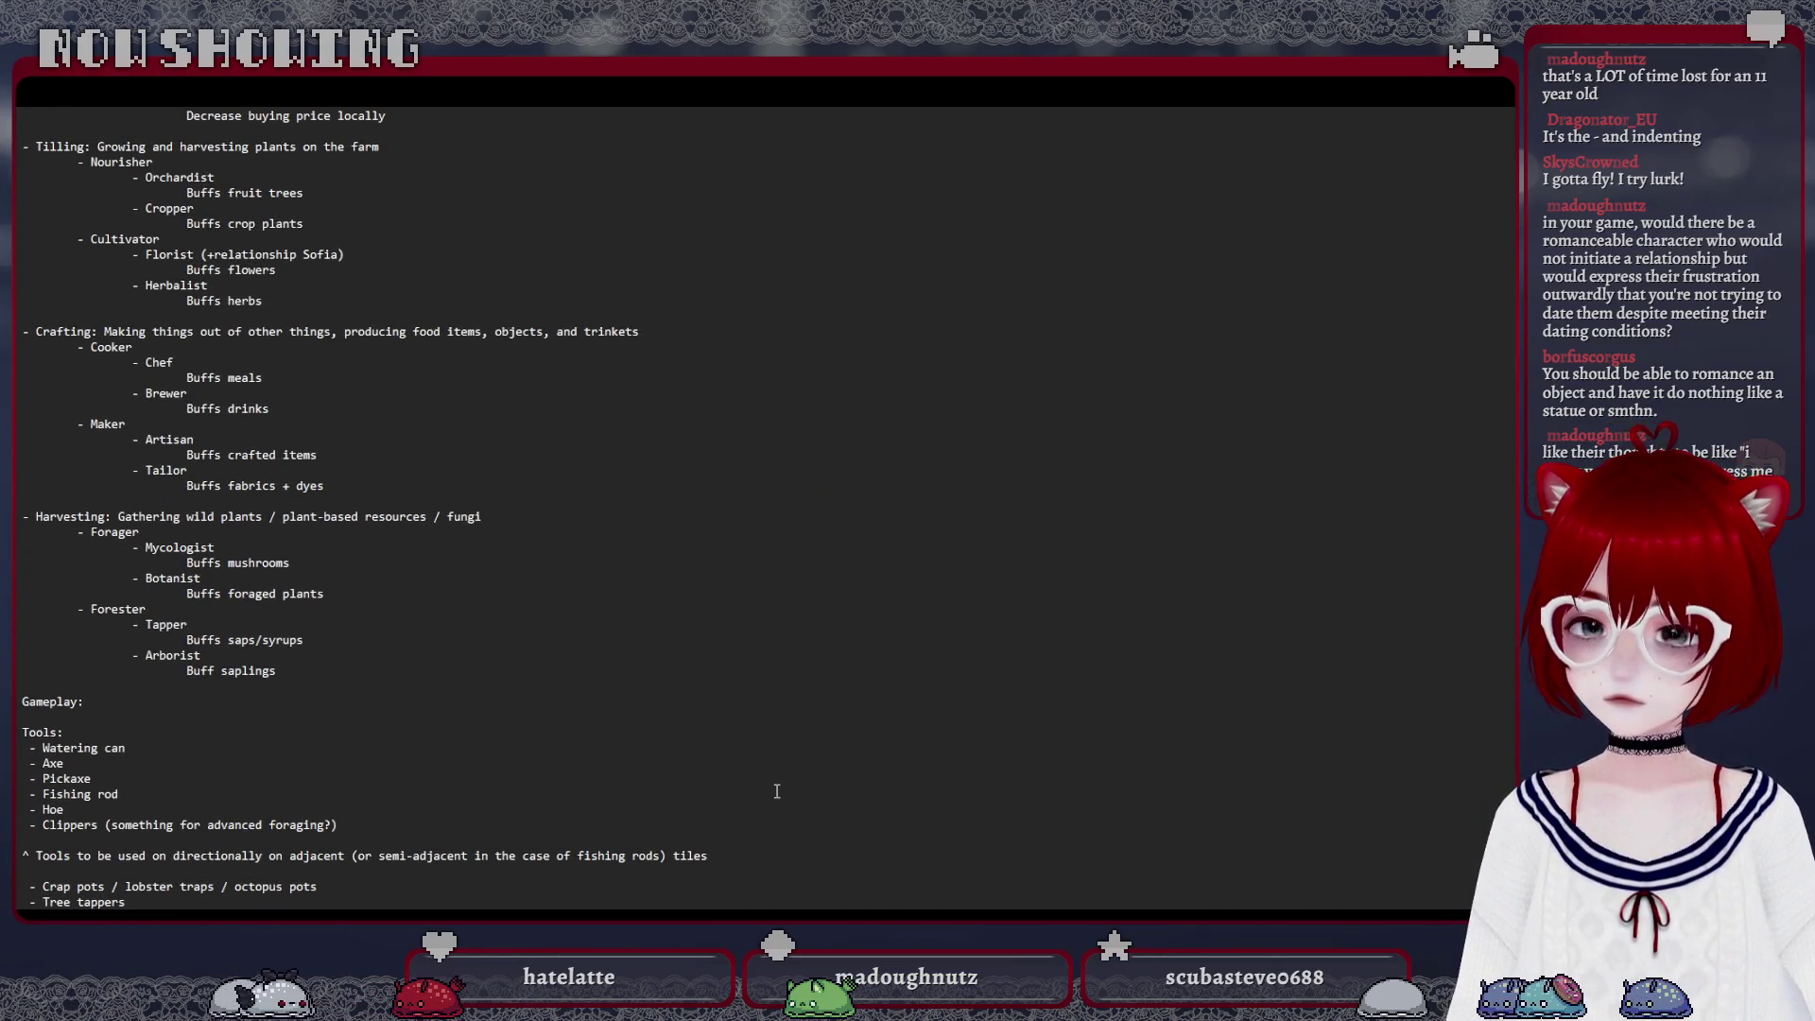
scroll(776, 791, down, 3)
scroll(776, 791, down, 6)
scroll(775, 792, down, 4)
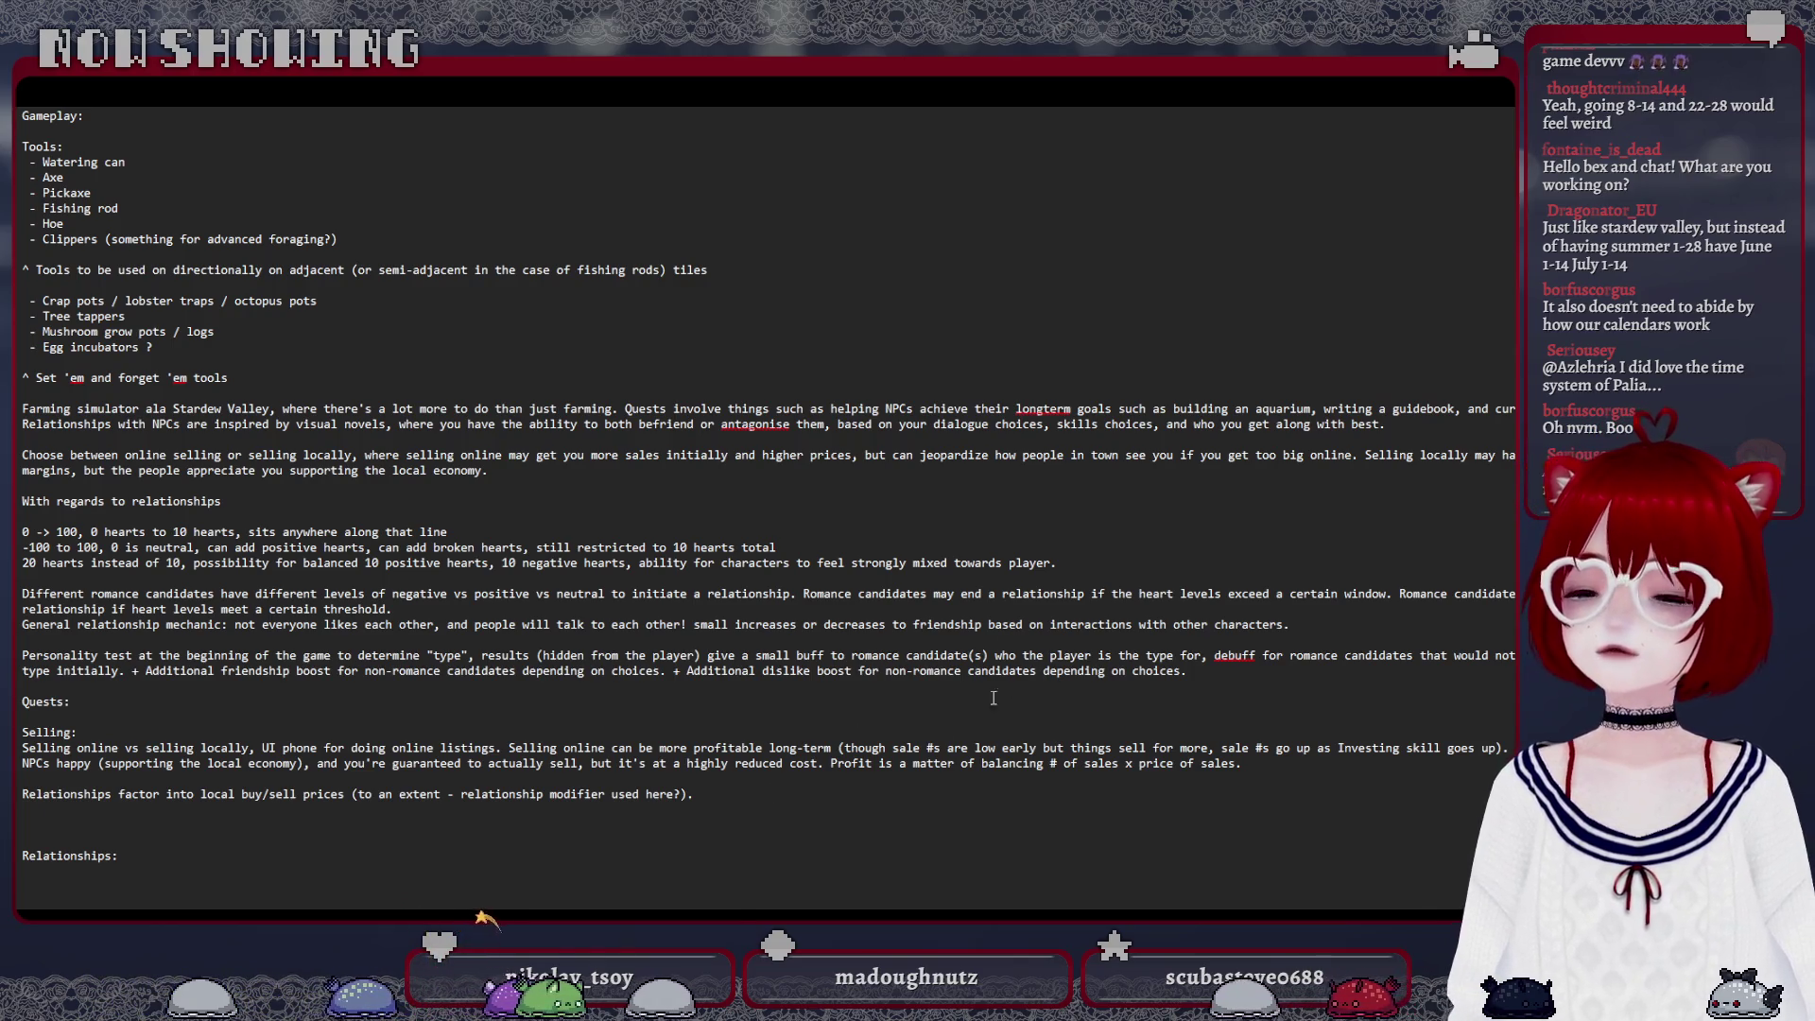
scroll(724, 852, up, 3)
scroll(725, 851, up, 5)
scroll(725, 852, up, 8)
scroll(725, 853, up, 10)
scroll(724, 852, up, 5)
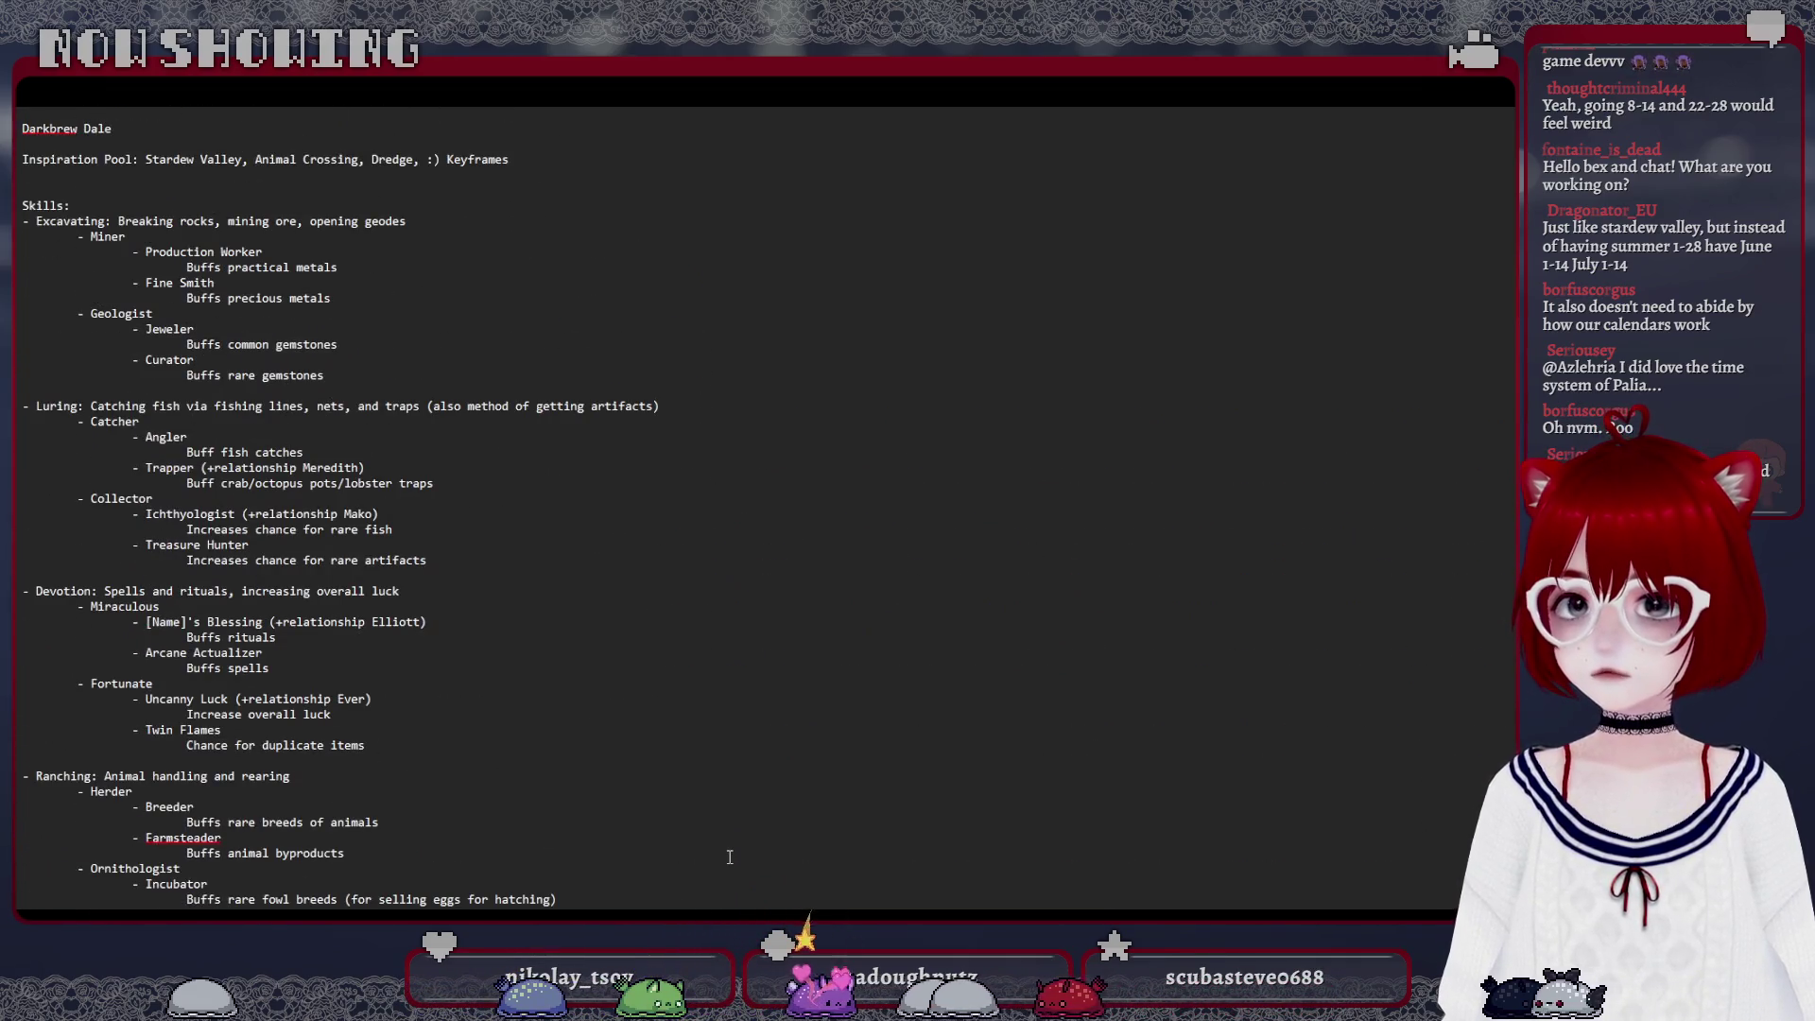
scroll(725, 853, down, 2)
scroll(729, 854, up, 1)
scroll(730, 854, up, 1)
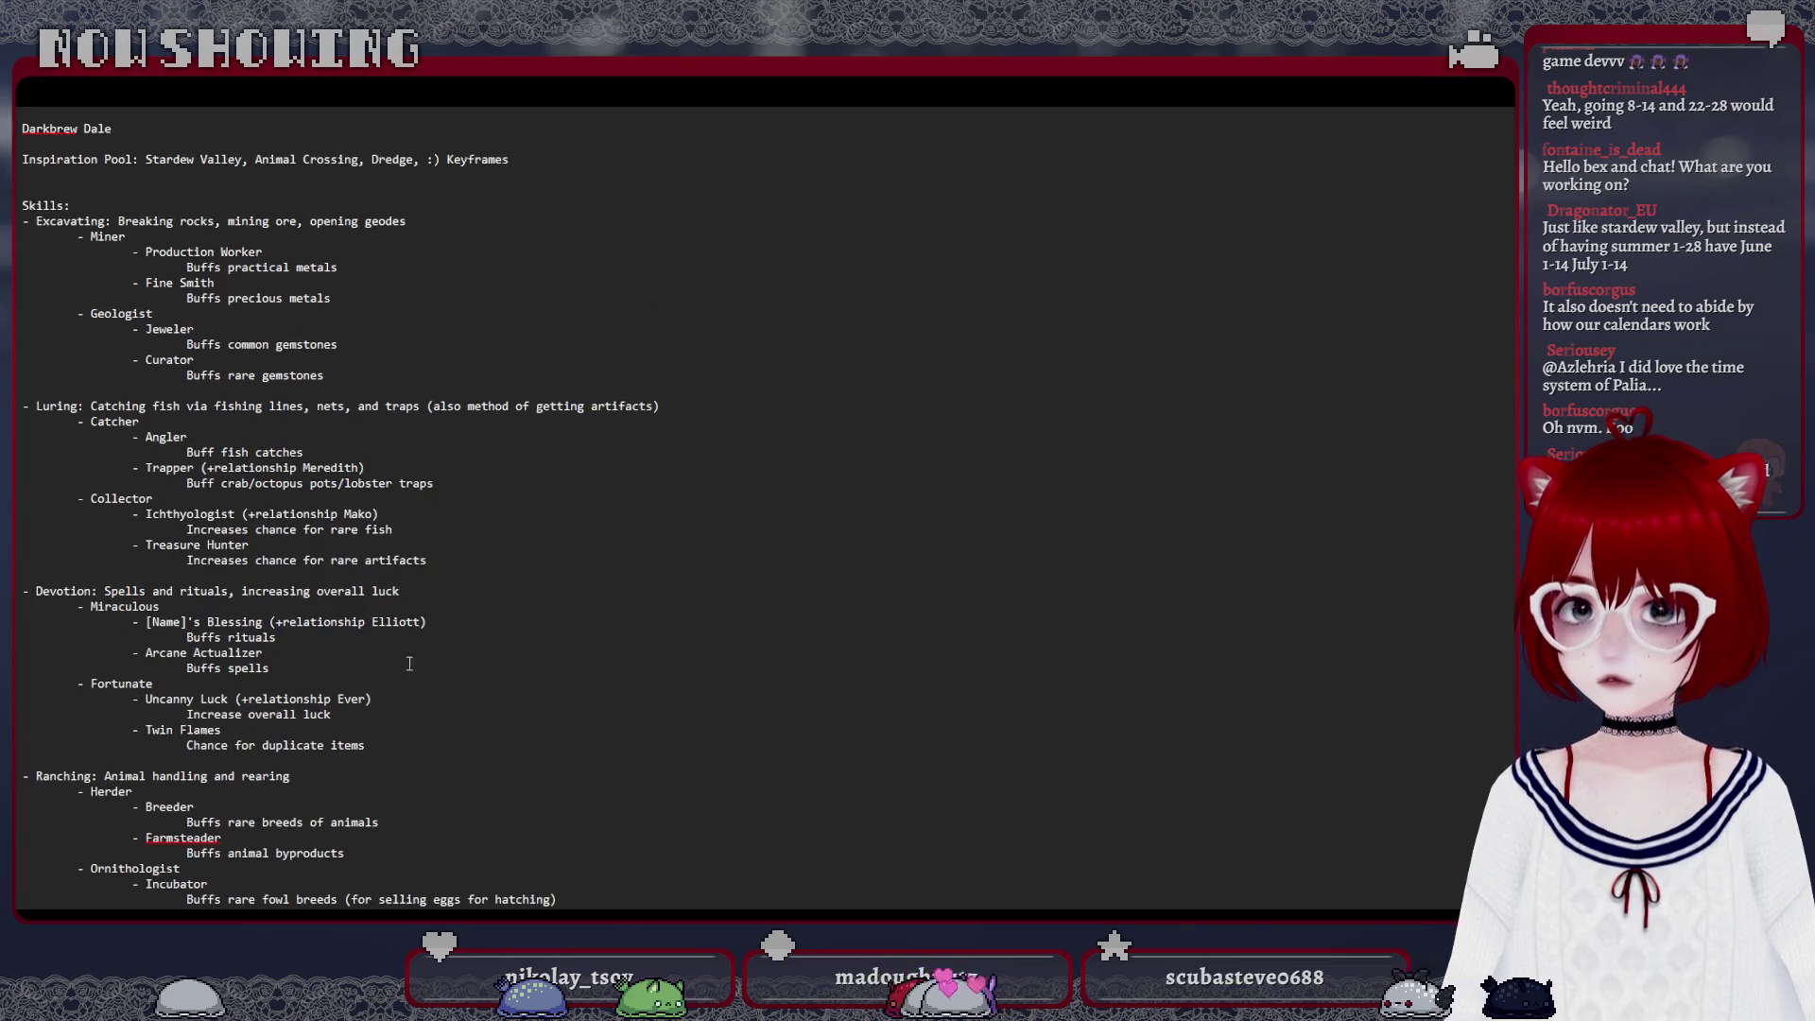
scroll(408, 662, down, 1)
scroll(410, 663, down, 6)
scroll(239, 232, down, 12)
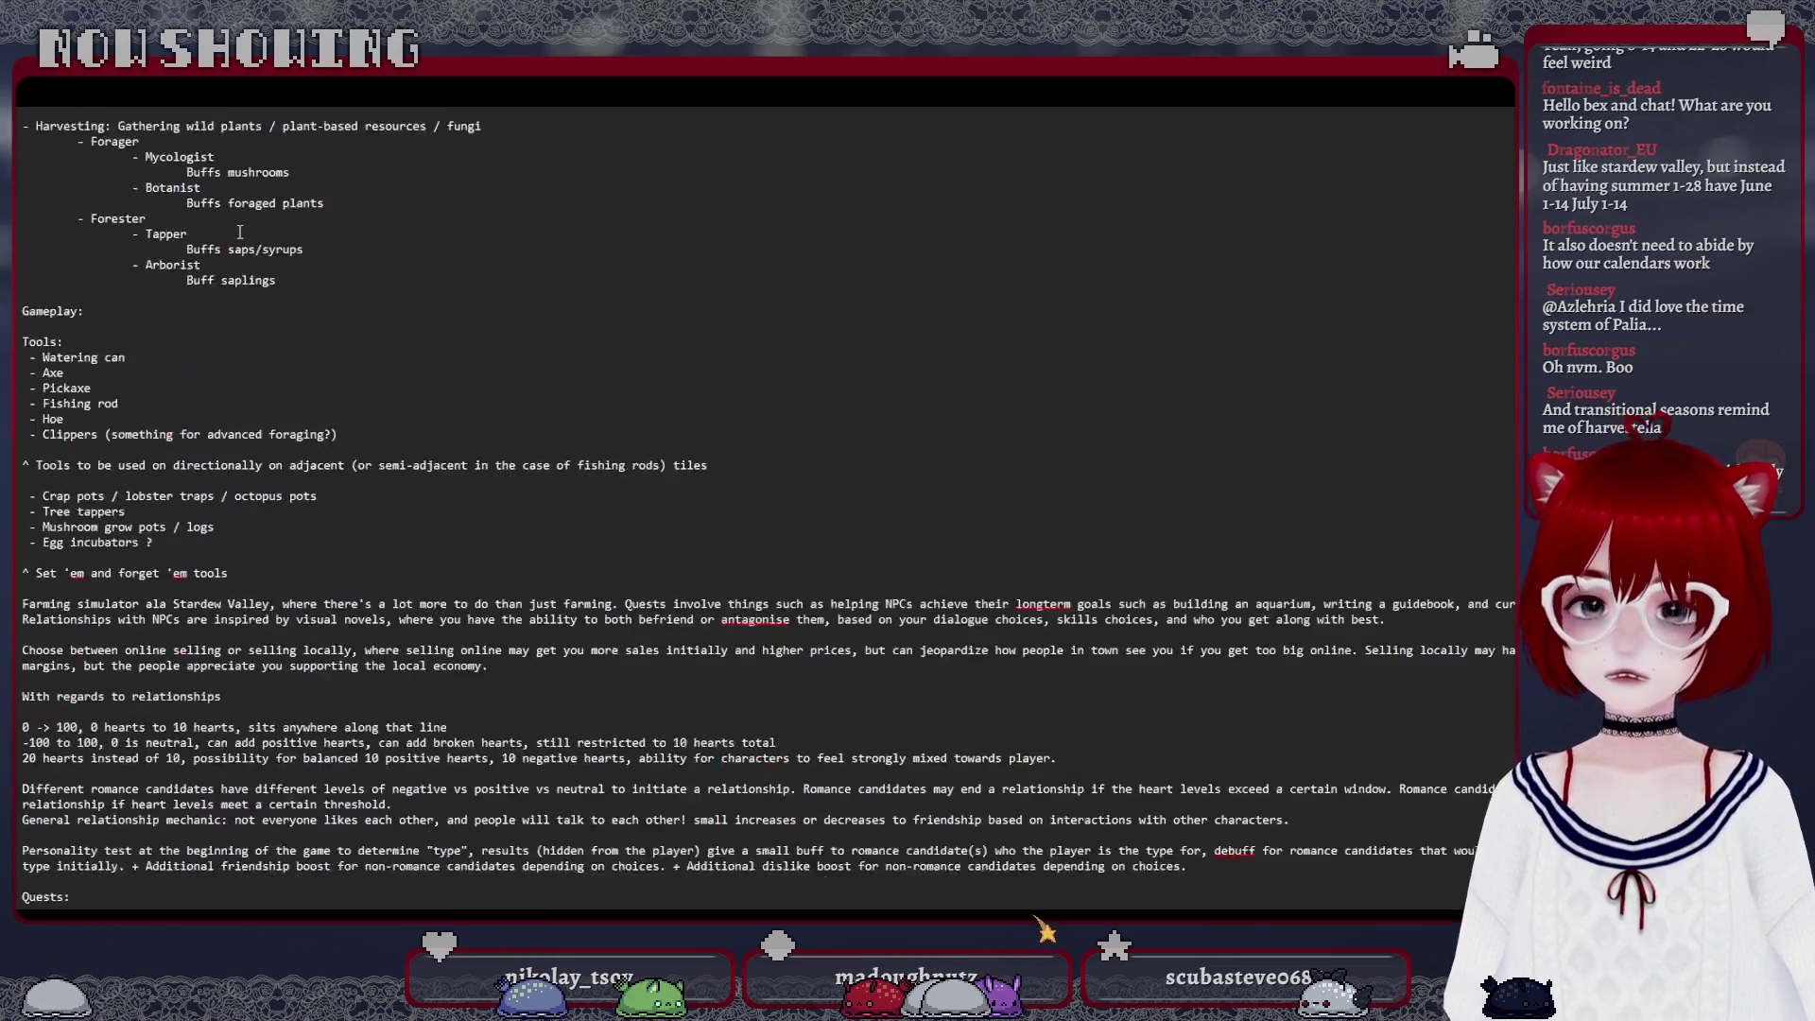
scroll(239, 231, down, 3)
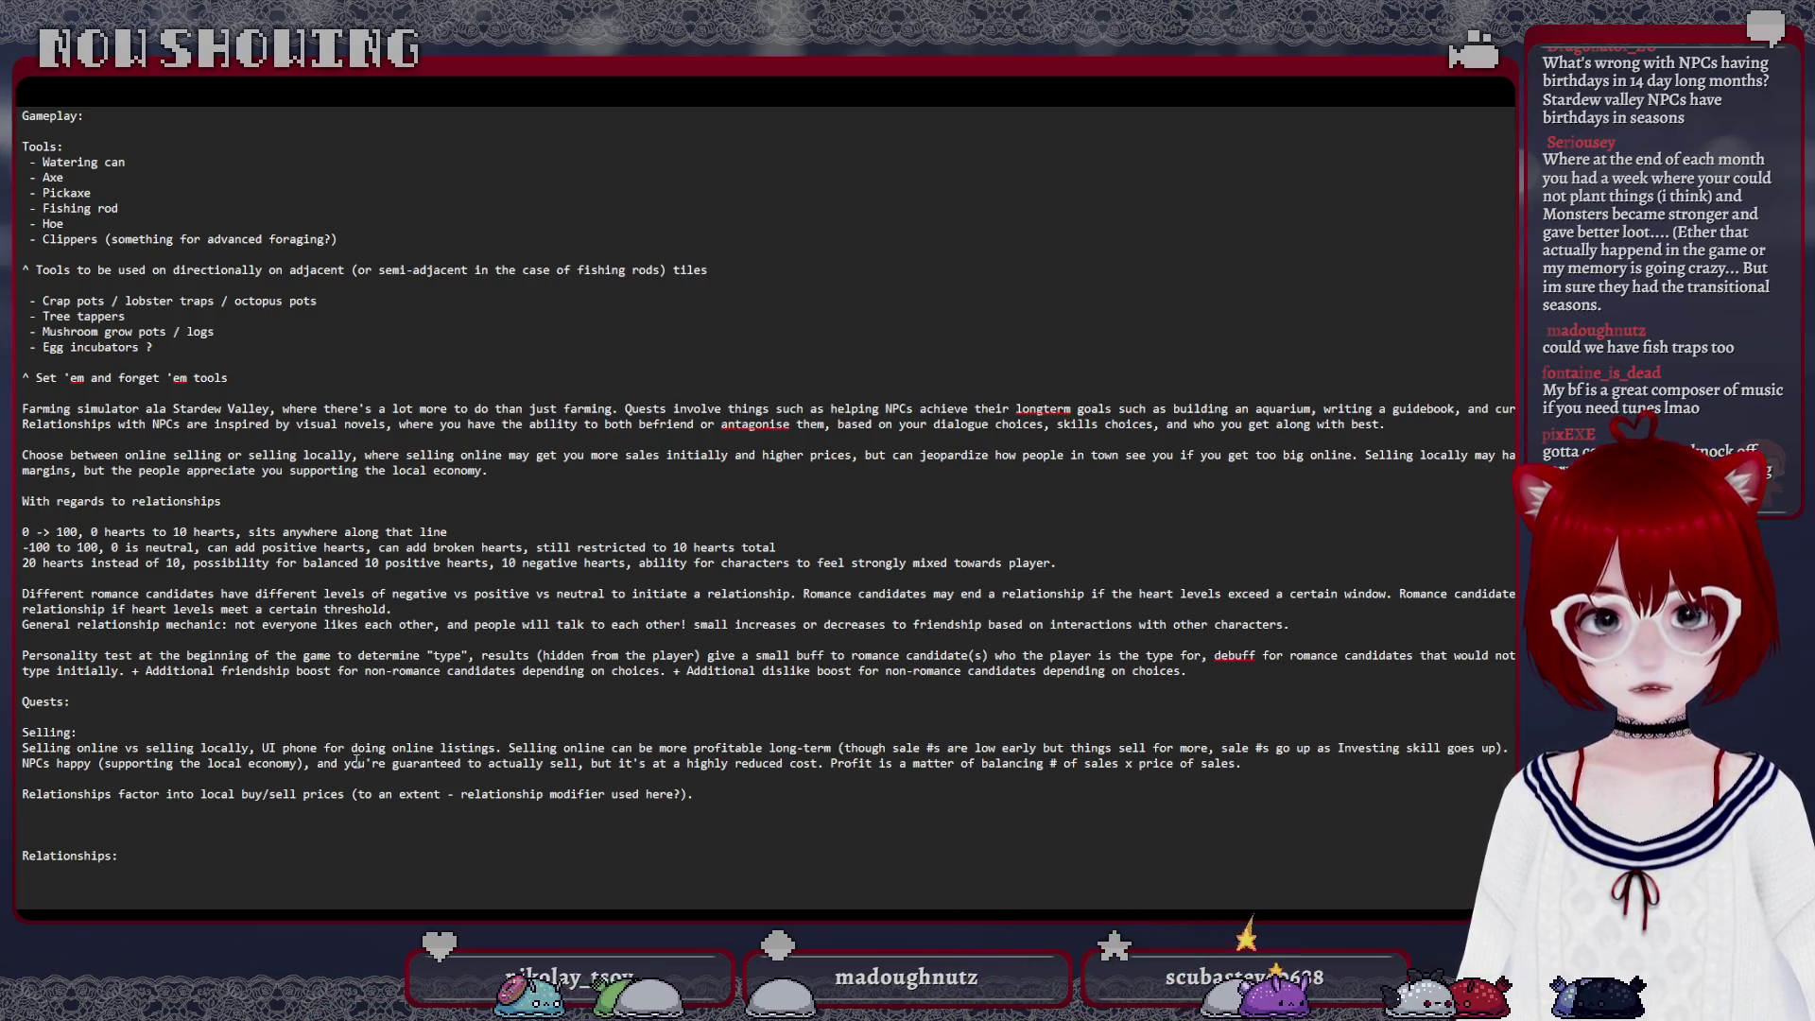
scroll(128, 550, up, 5)
scroll(128, 551, up, 3)
scroll(128, 550, up, 5)
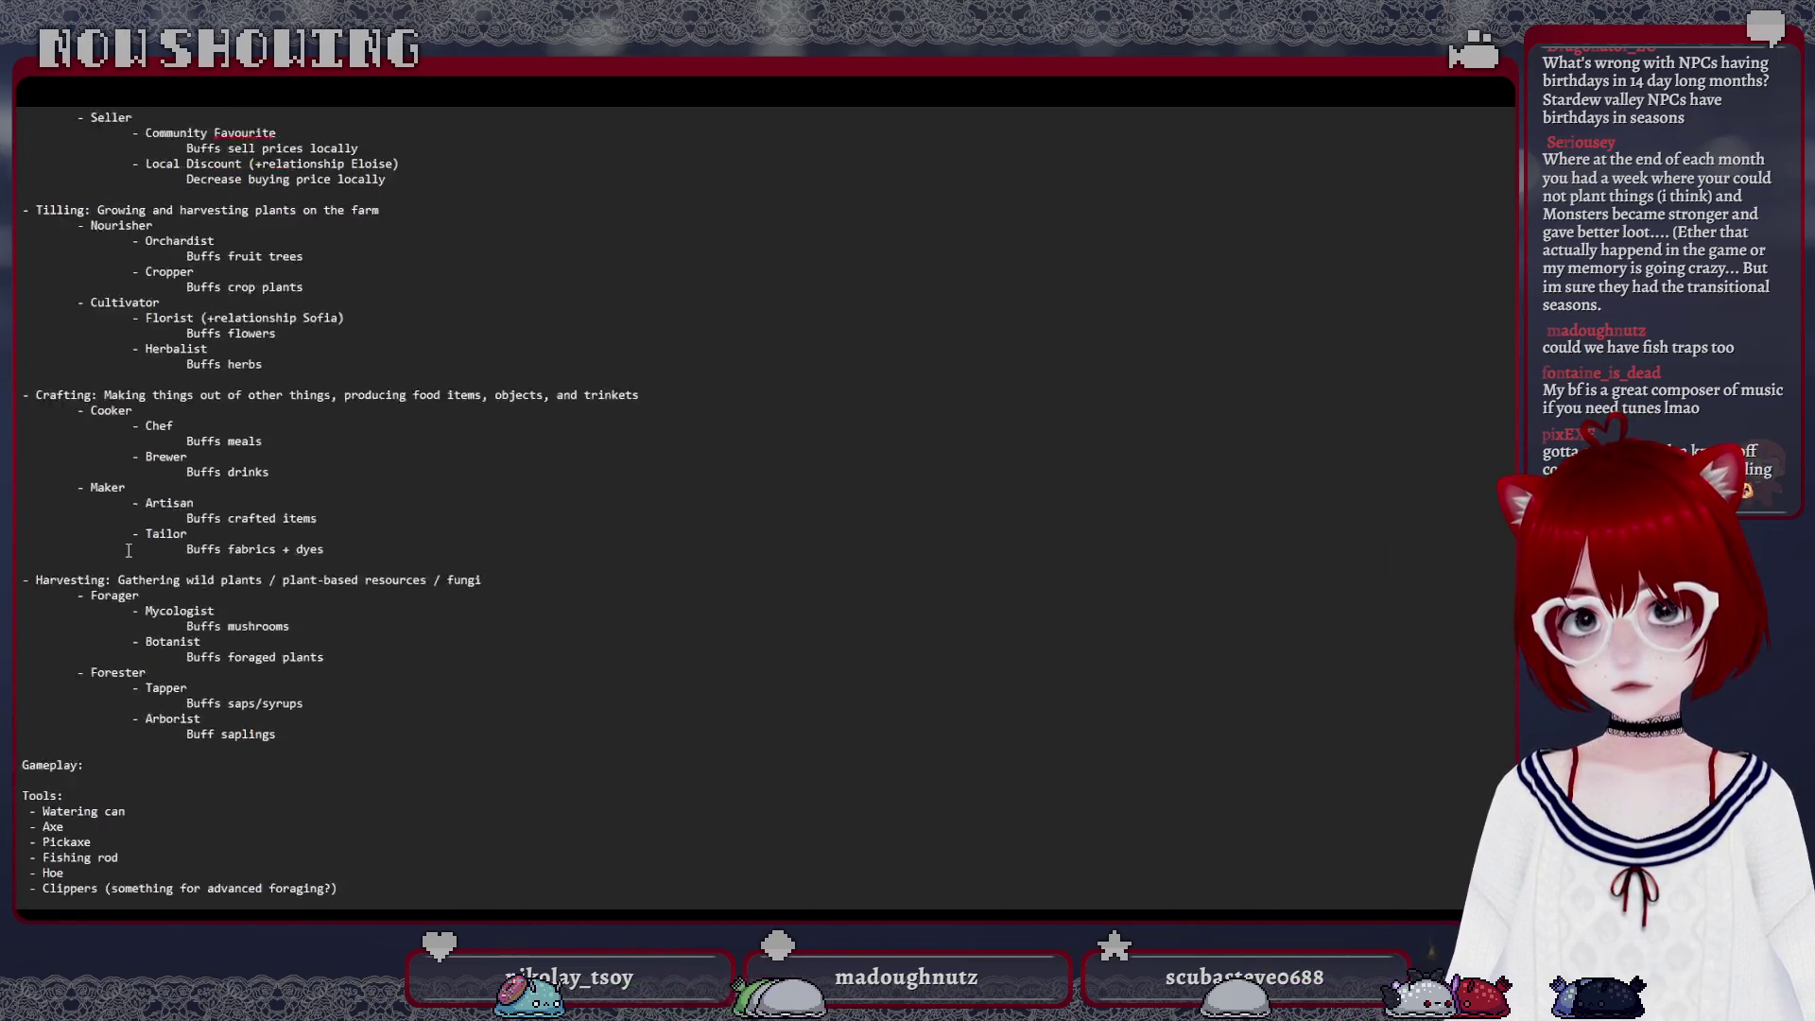
scroll(128, 551, up, 1)
scroll(127, 550, up, 1)
scroll(127, 551, up, 2)
scroll(127, 551, up, 3)
scroll(129, 550, up, 3)
scroll(128, 550, up, 5)
scroll(128, 550, up, 4)
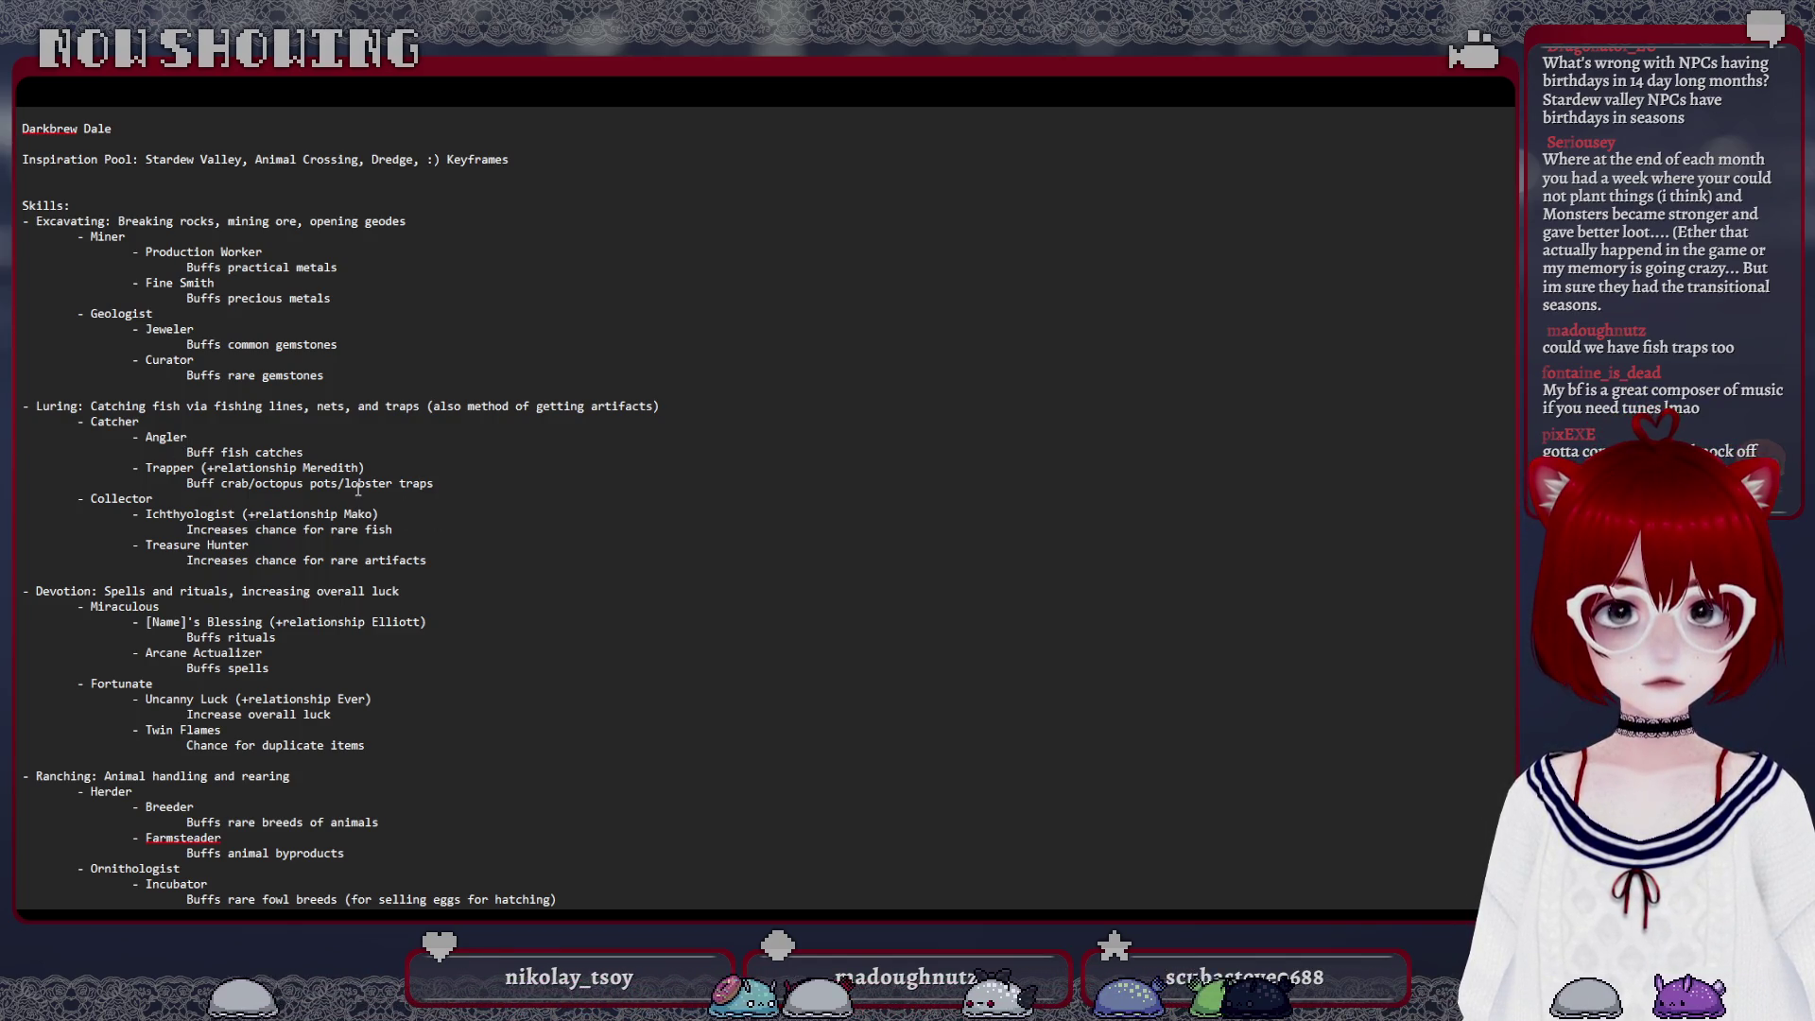
scroll(358, 488, down, 3)
scroll(358, 488, down, 10)
scroll(357, 489, down, 15)
scroll(358, 489, down, 5)
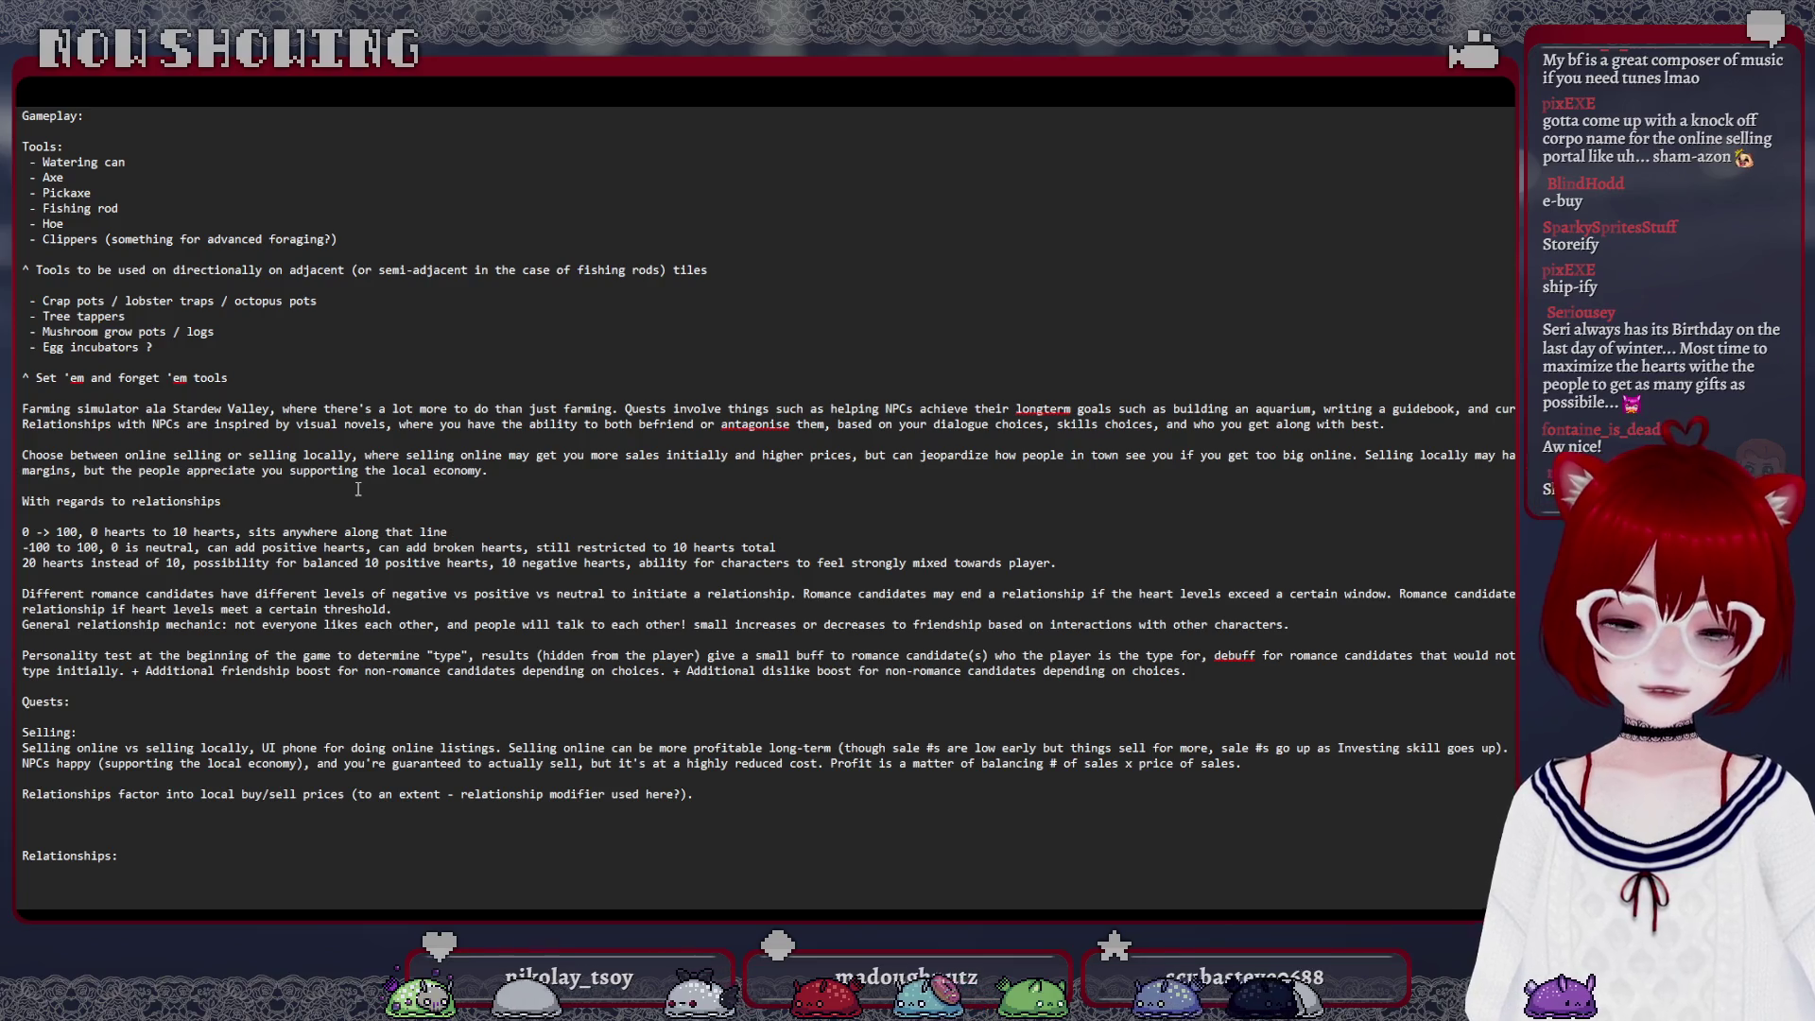
click(133, 813)
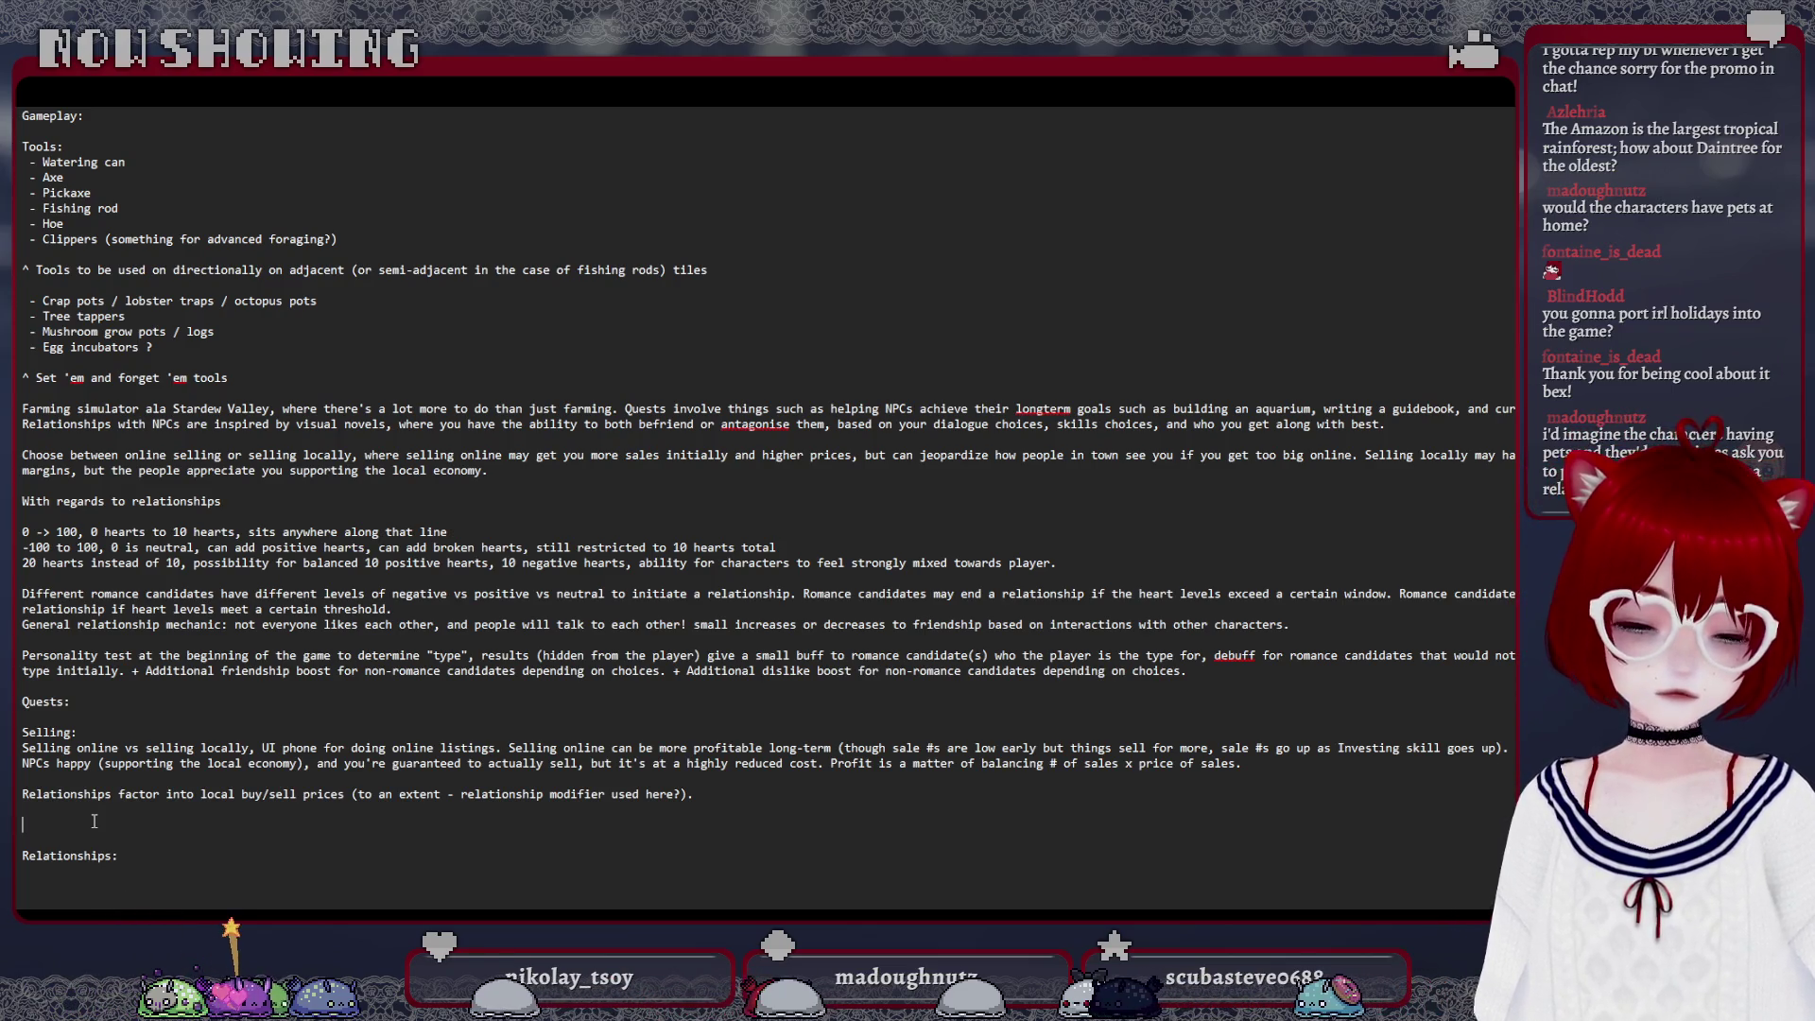
text(8 S)
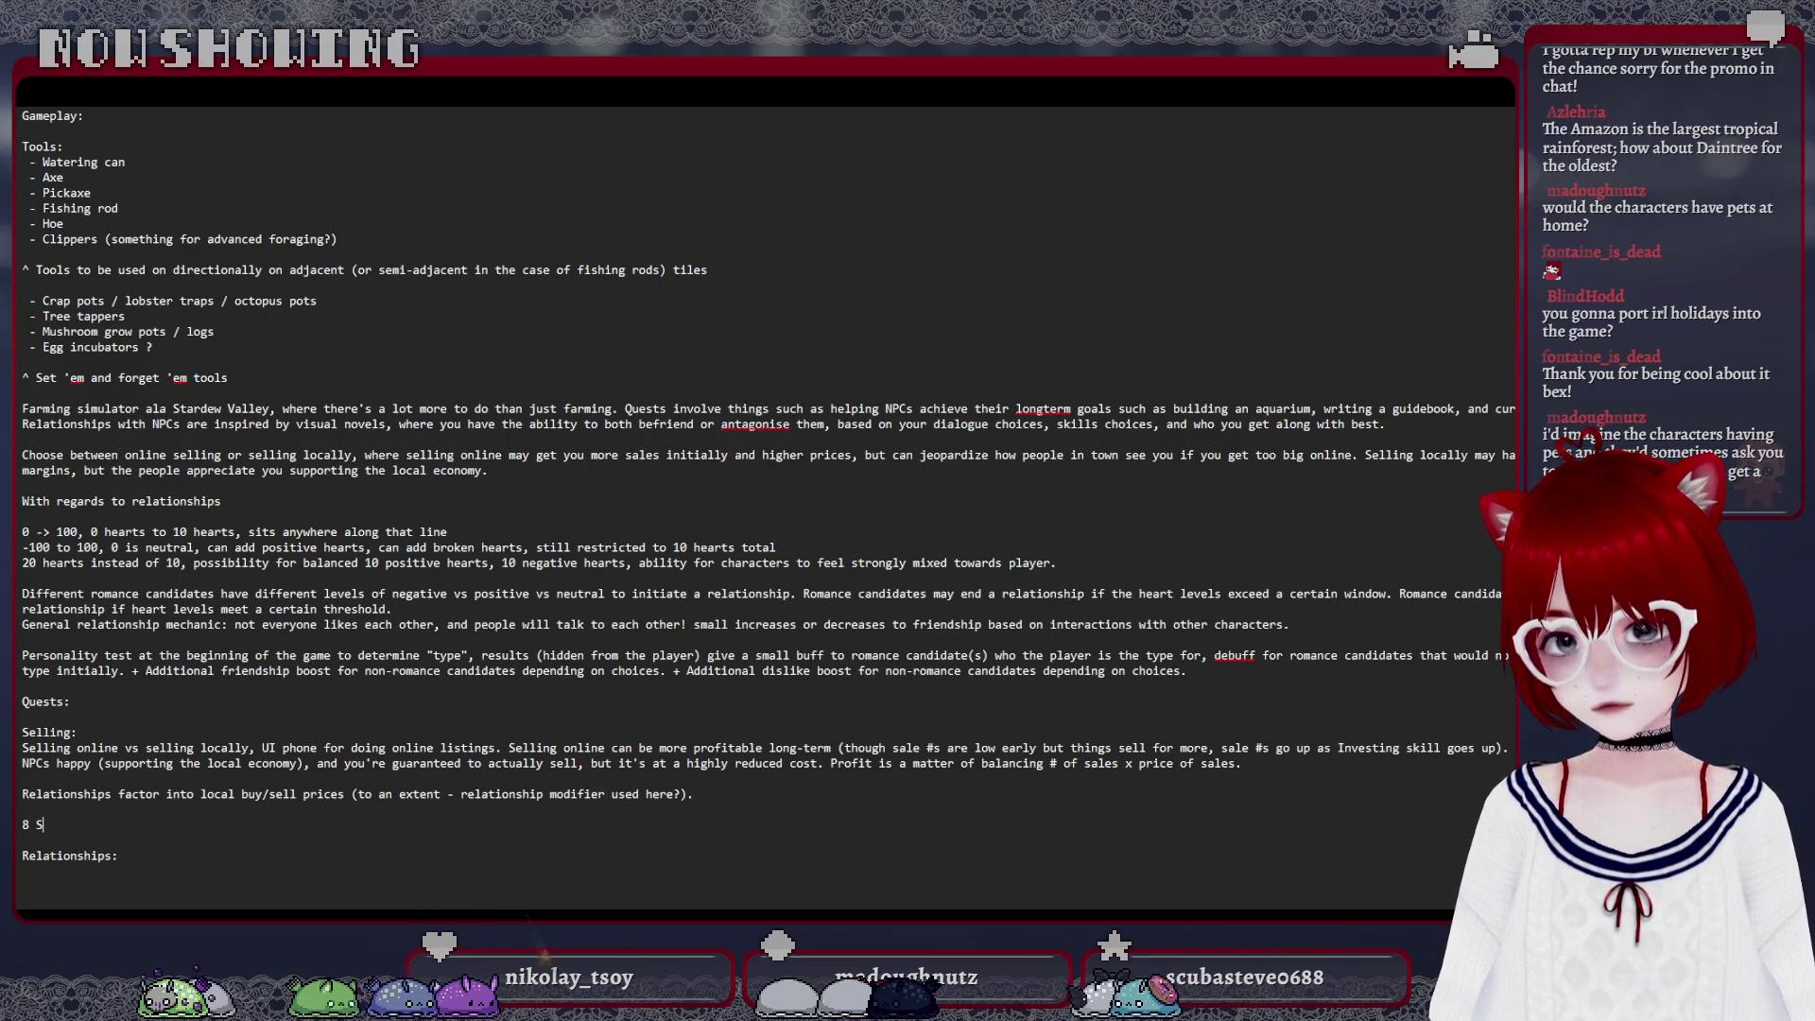
Add 'Time:' heading with '8 season - early / late for each season:' and start the list with 'Early Spring'
key(BackSpace)
key(BackSpace)
key(BackSpace)
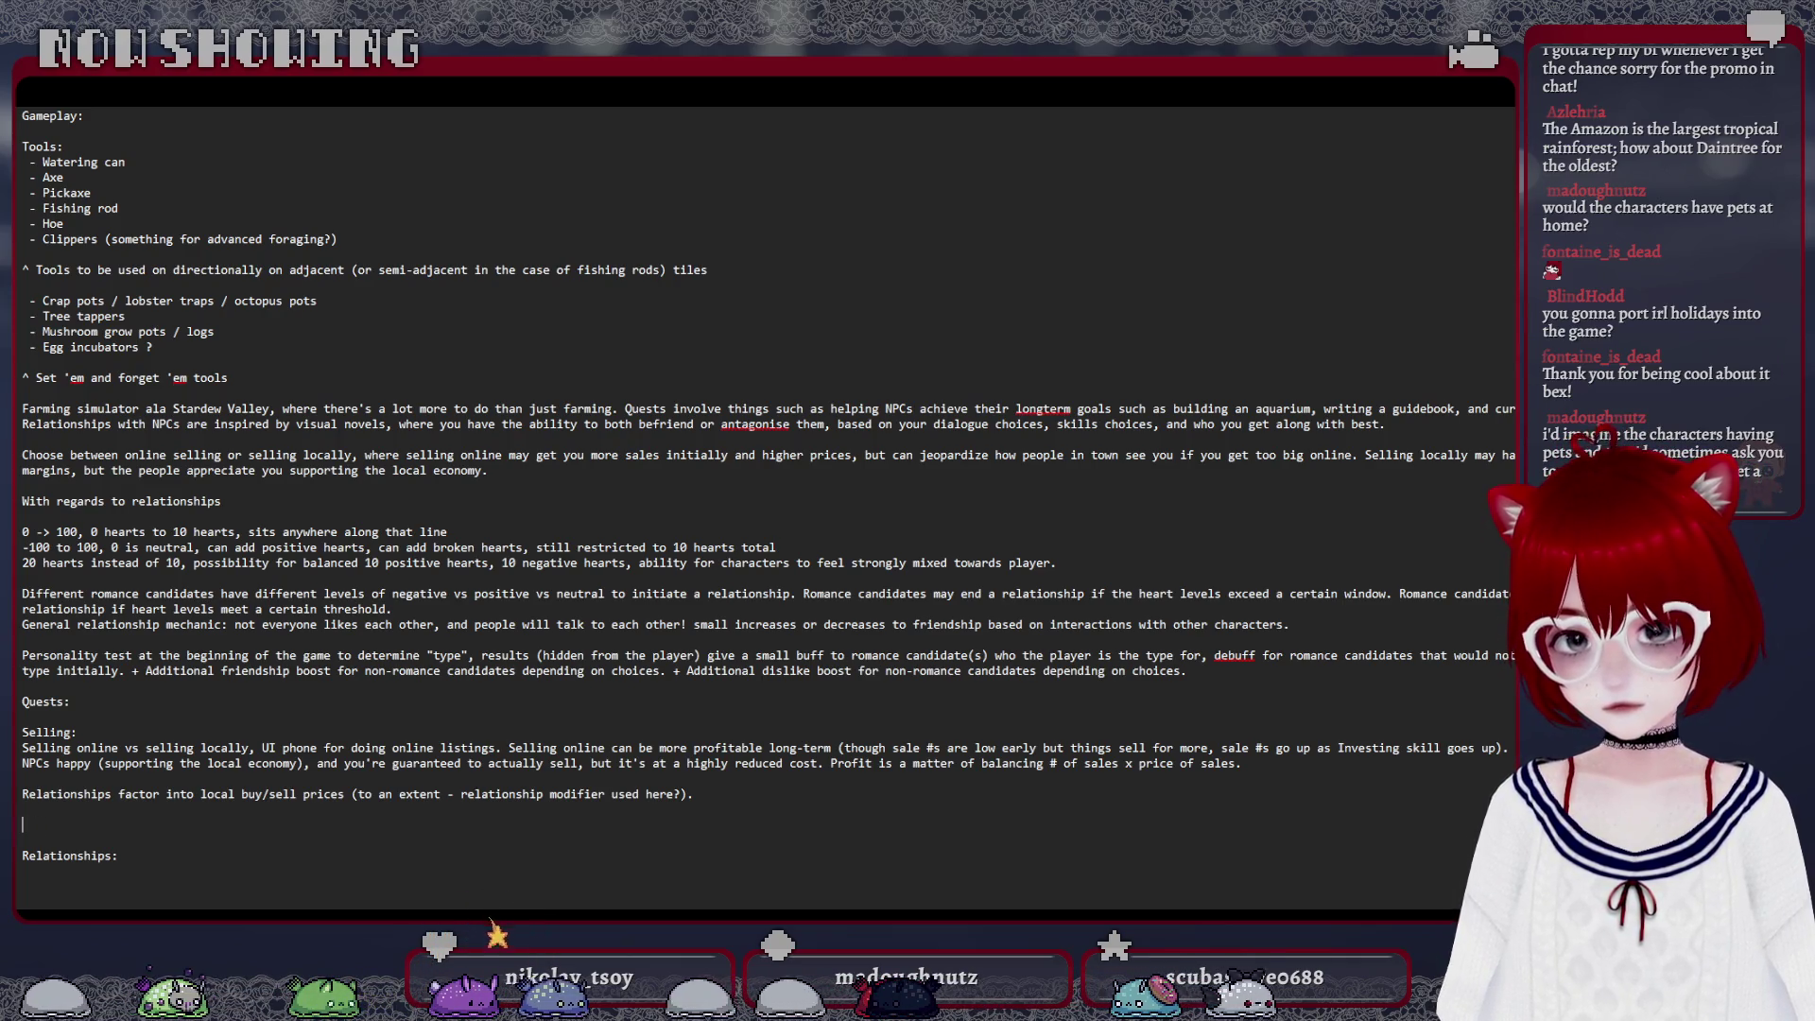
text(Time:)
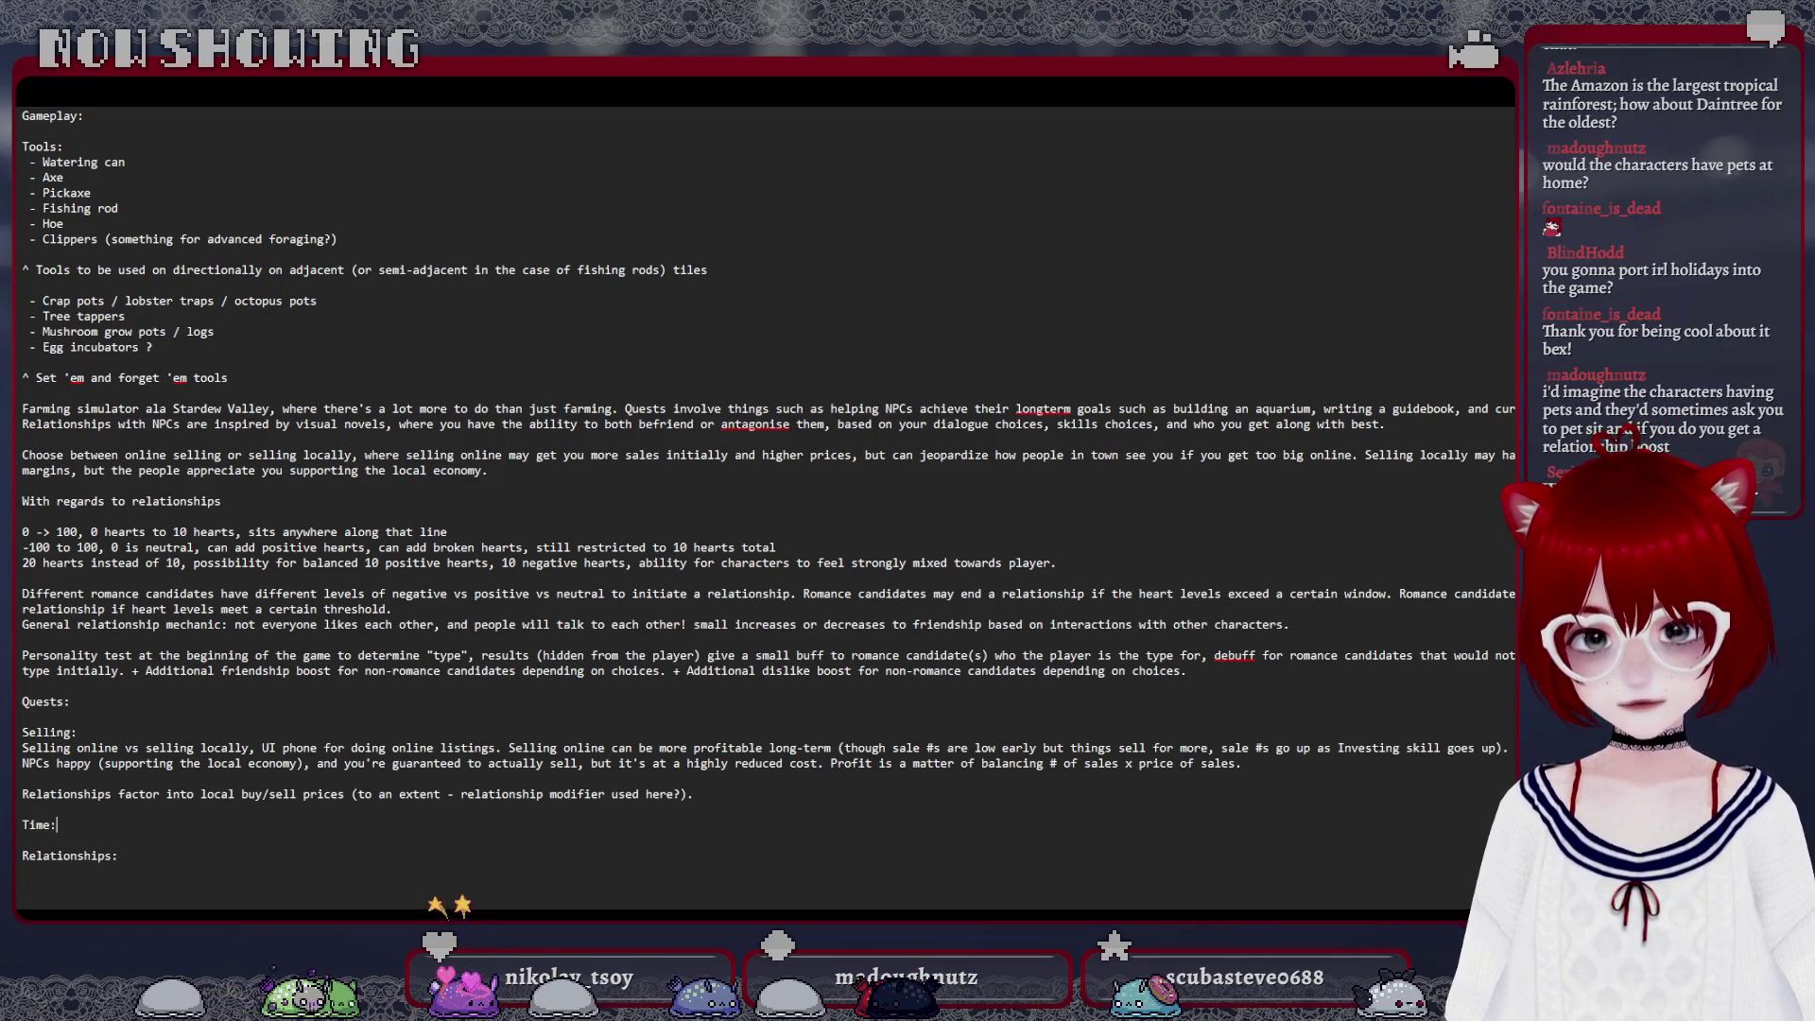
key(Return)
key(Return)
text(8 sea)
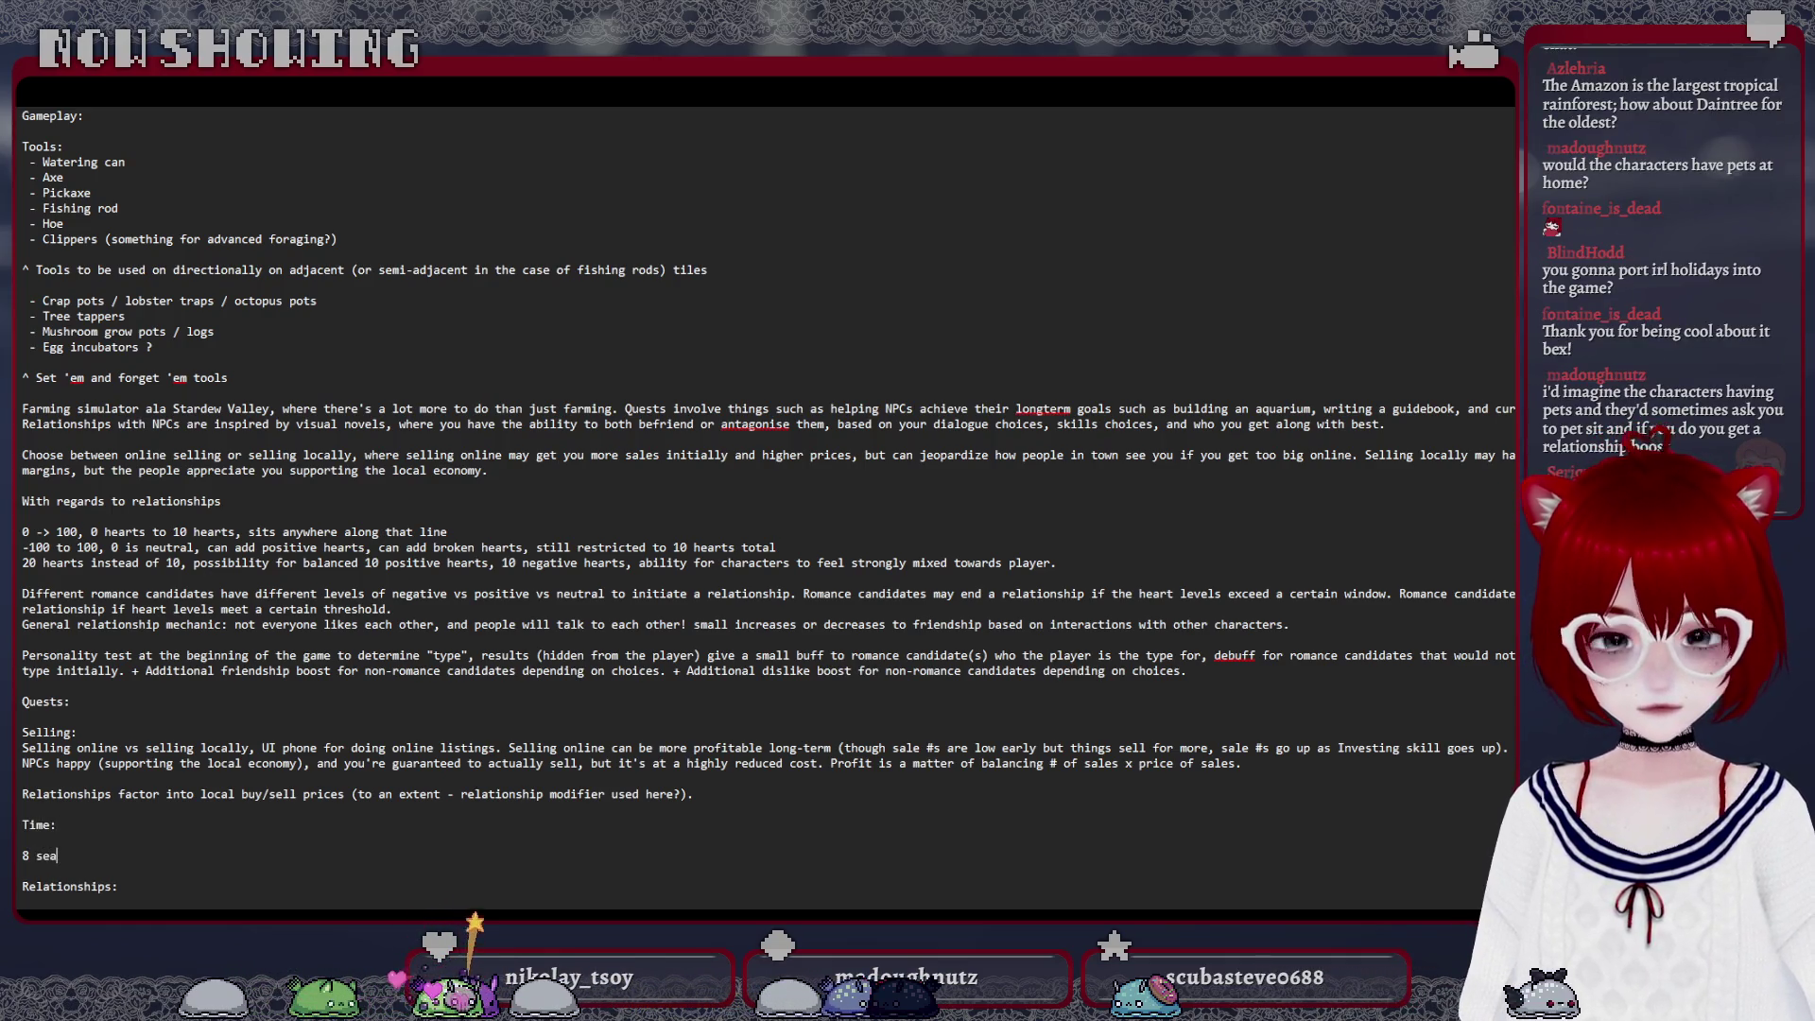
text(son - early / late)
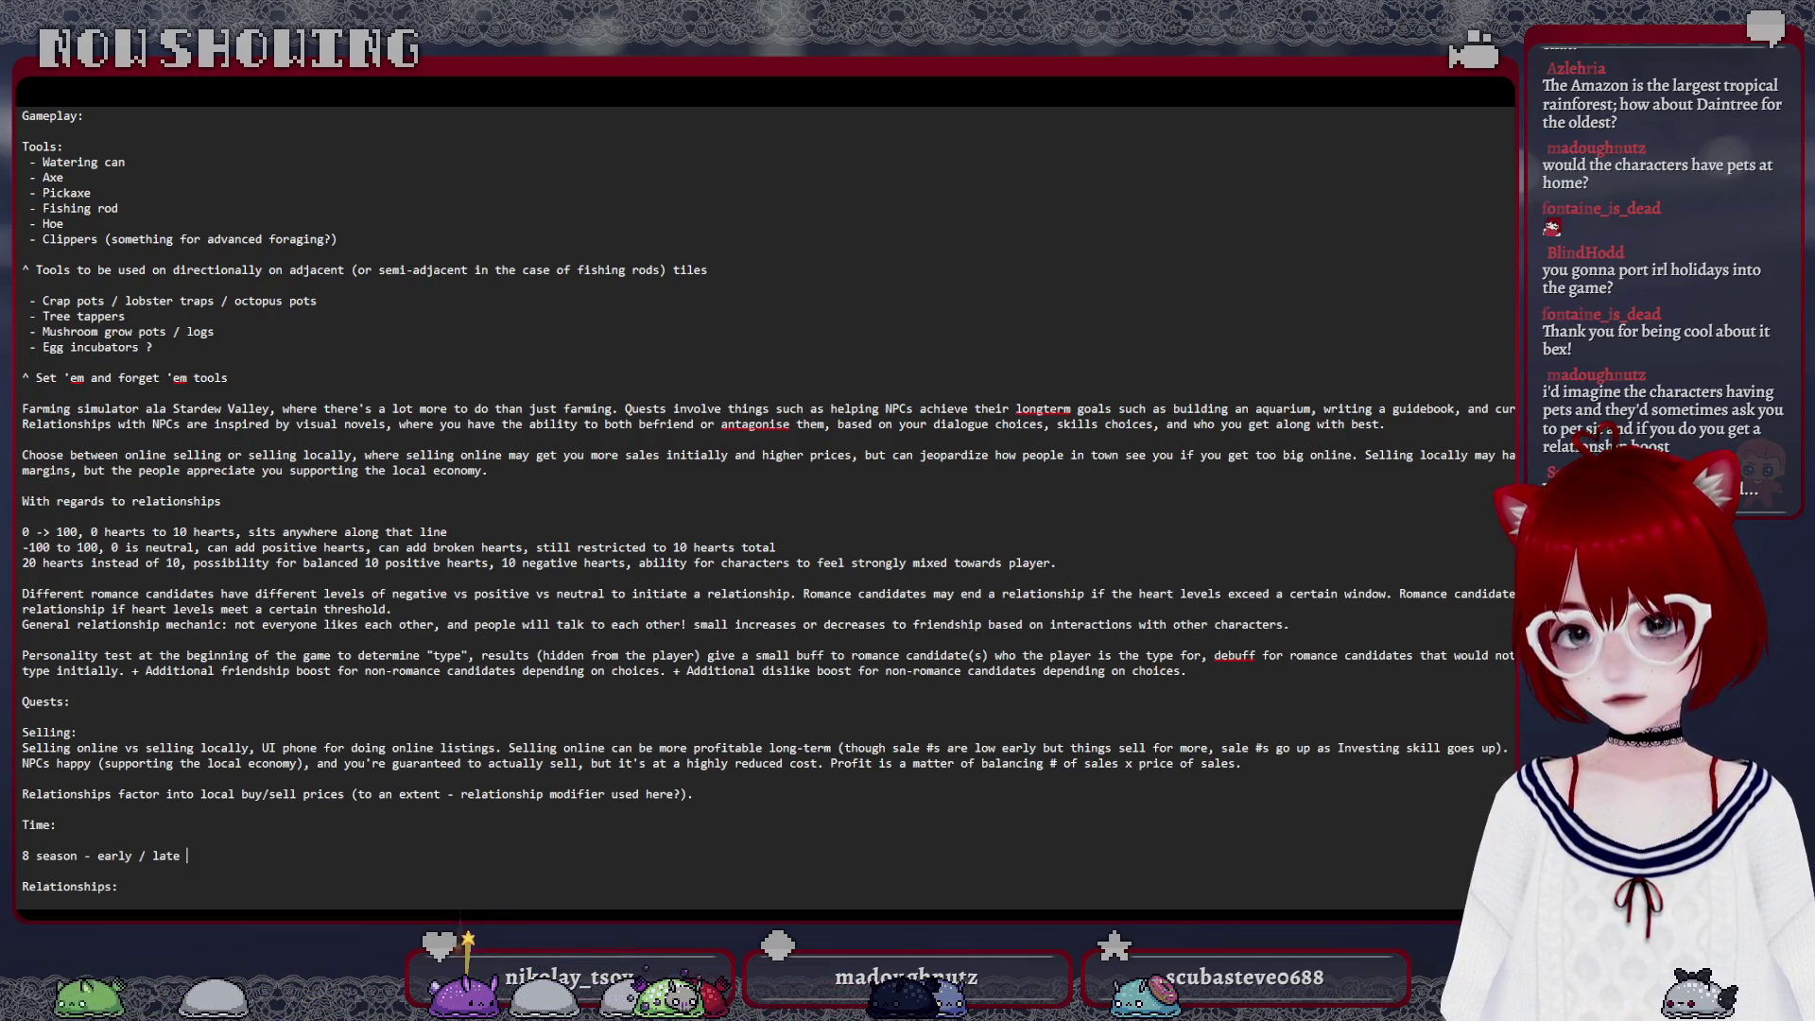
text(ch season:)
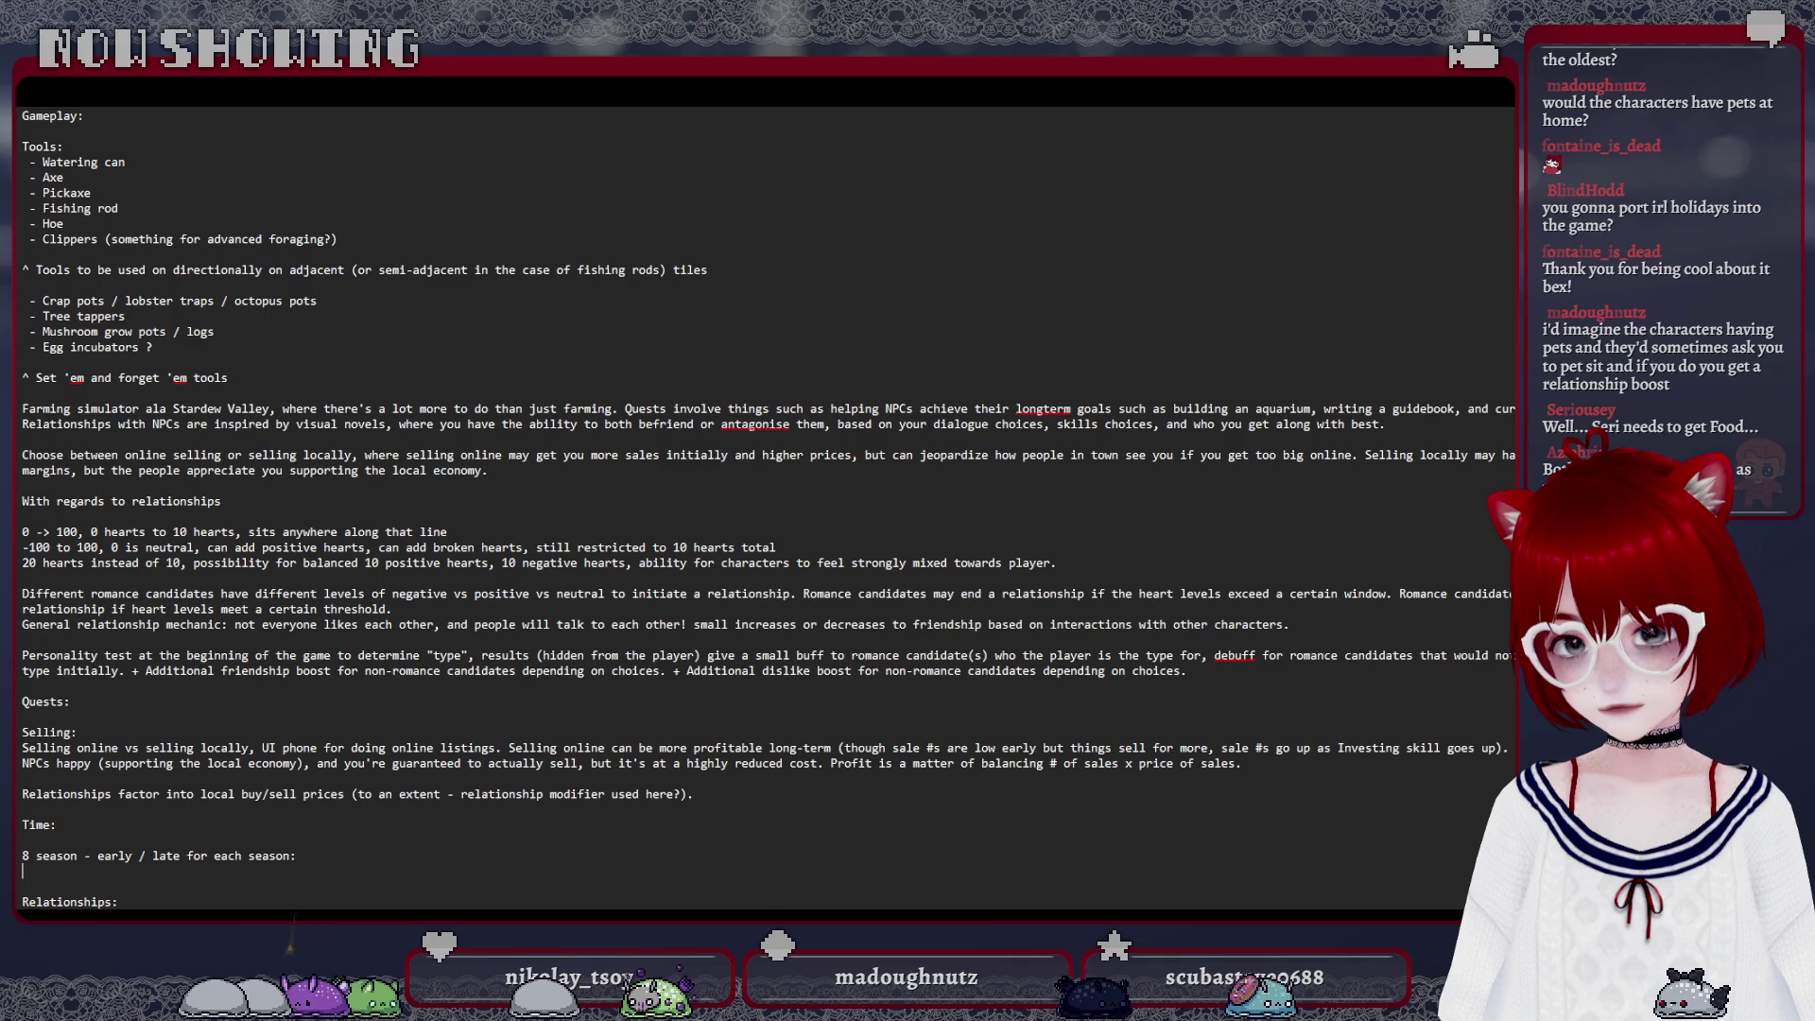
key(Return)
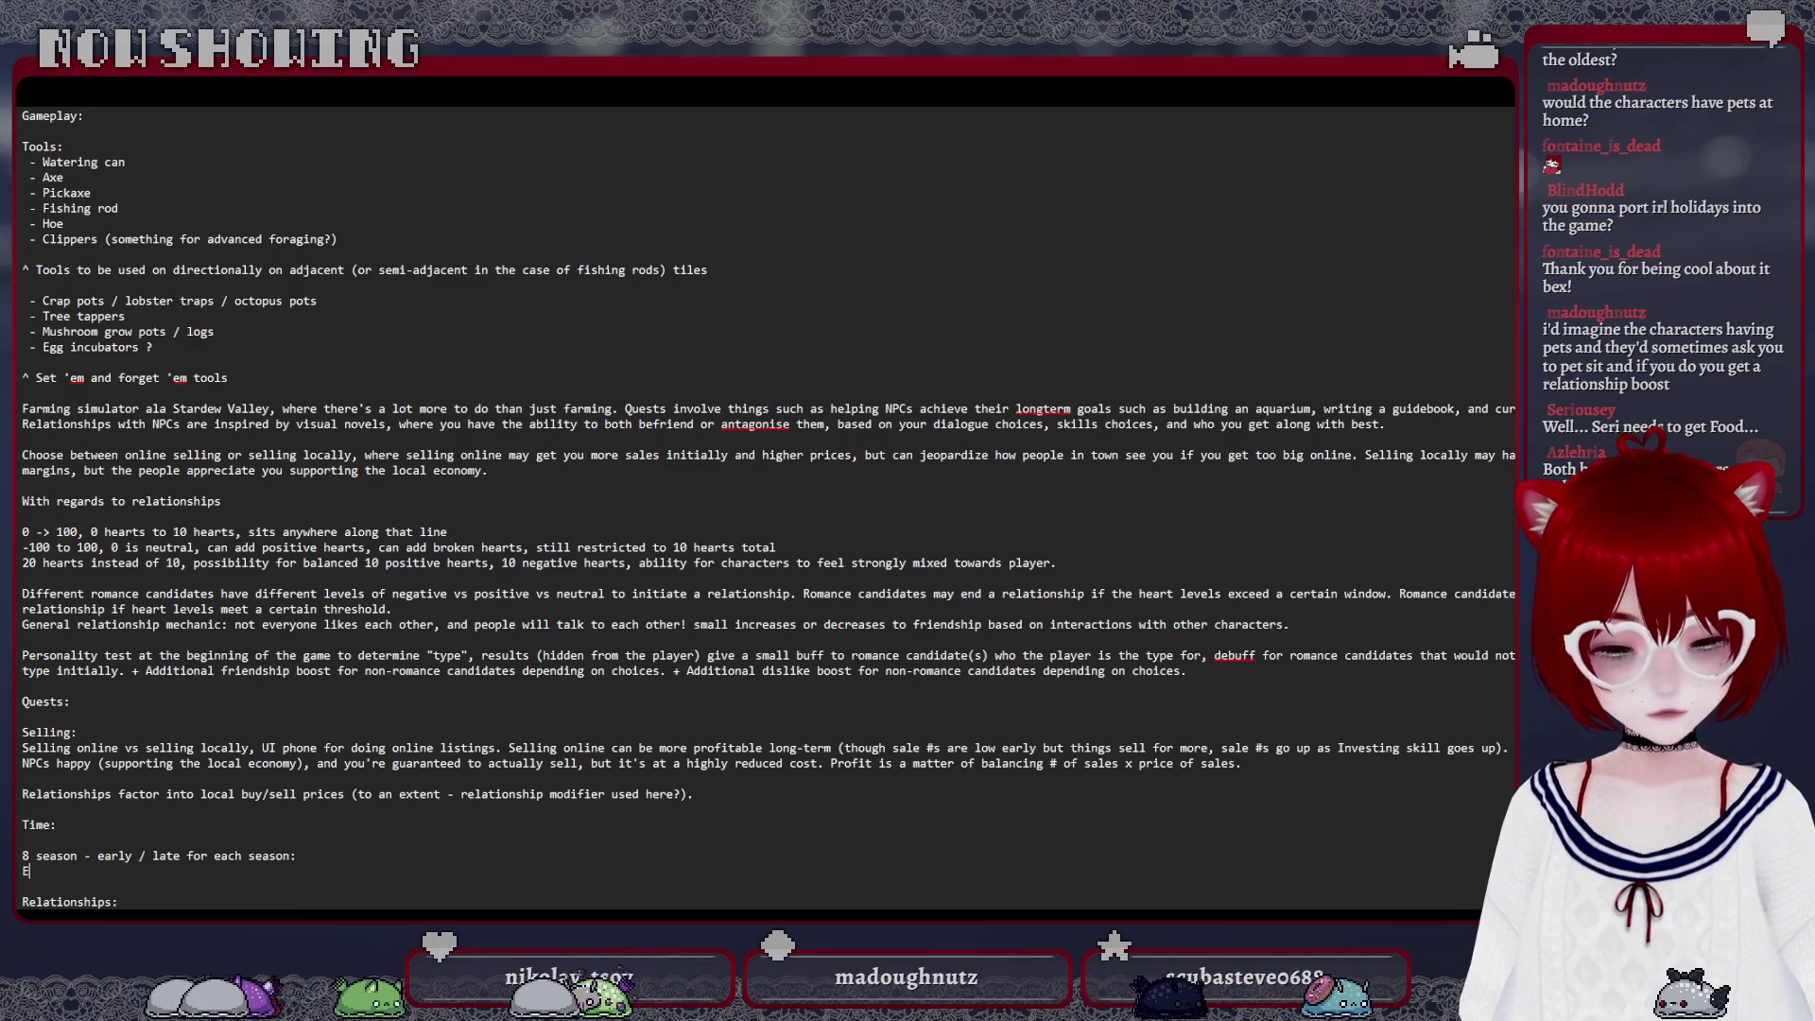
text(Early Spring -> Late Spring -> Early Summer -> Late Summer ->)
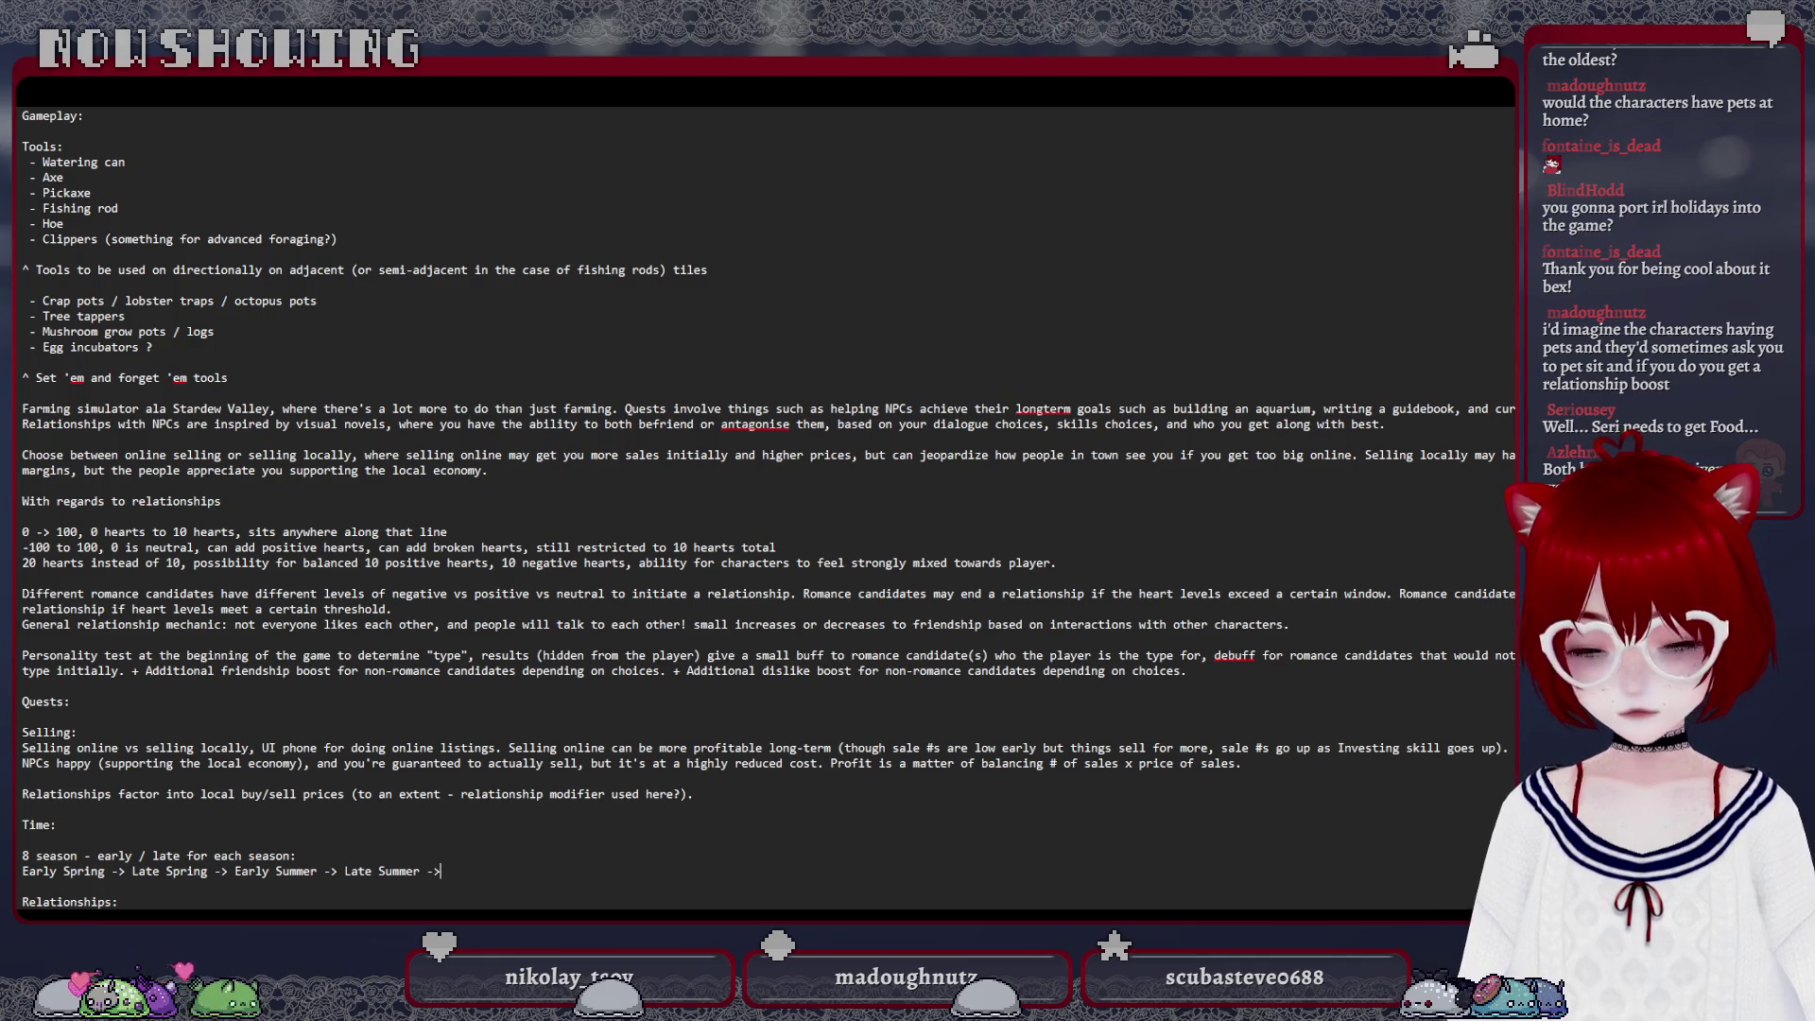
text( Early Autumn)
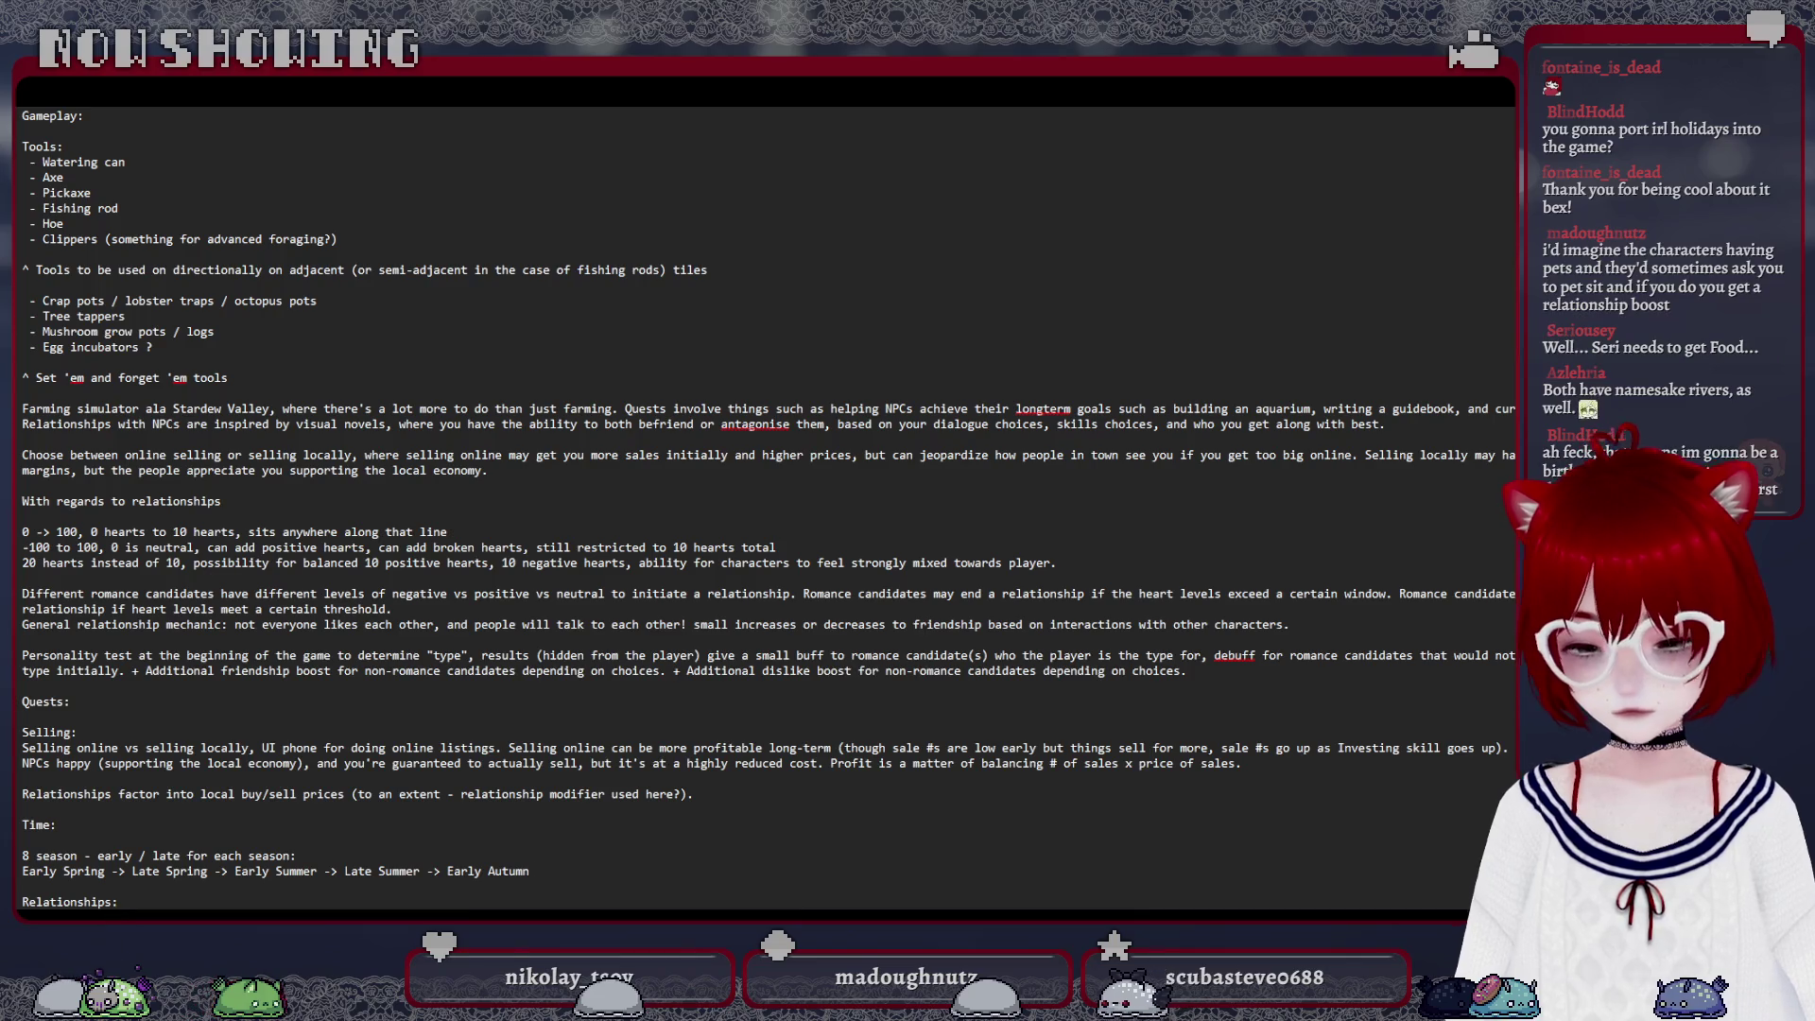
text( -> Late Autumn ->)
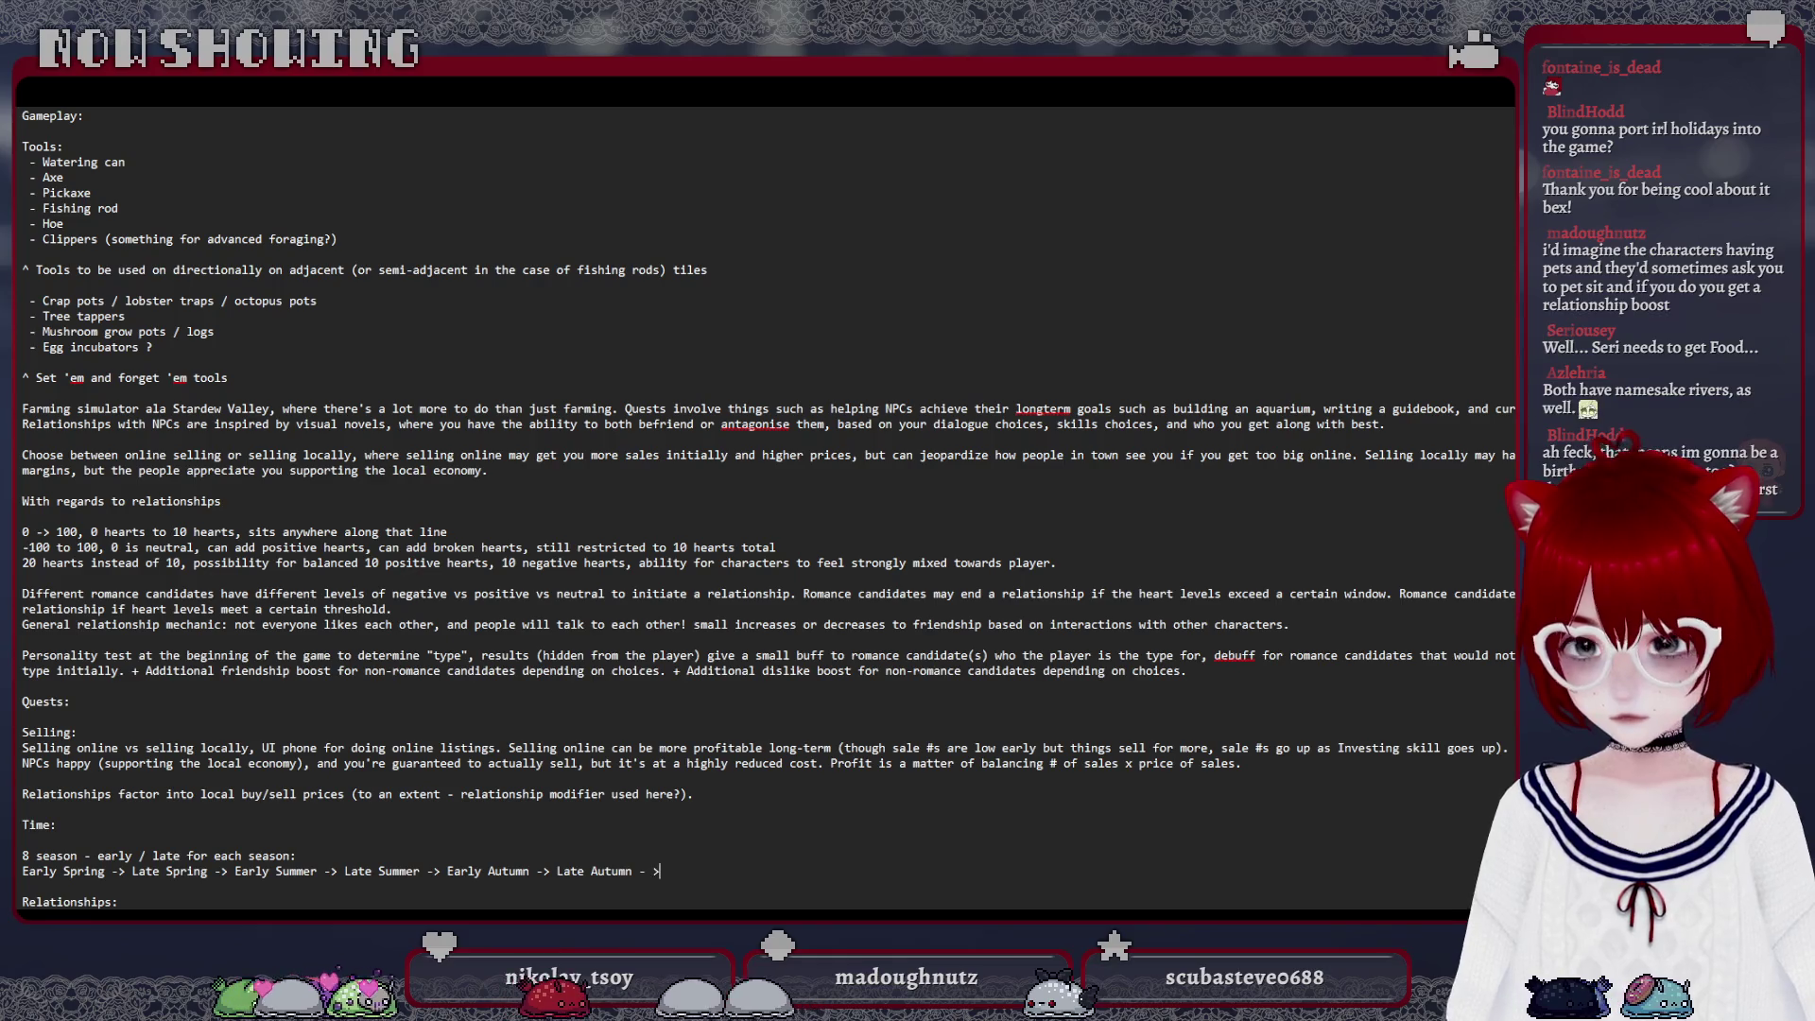
text( Ear)
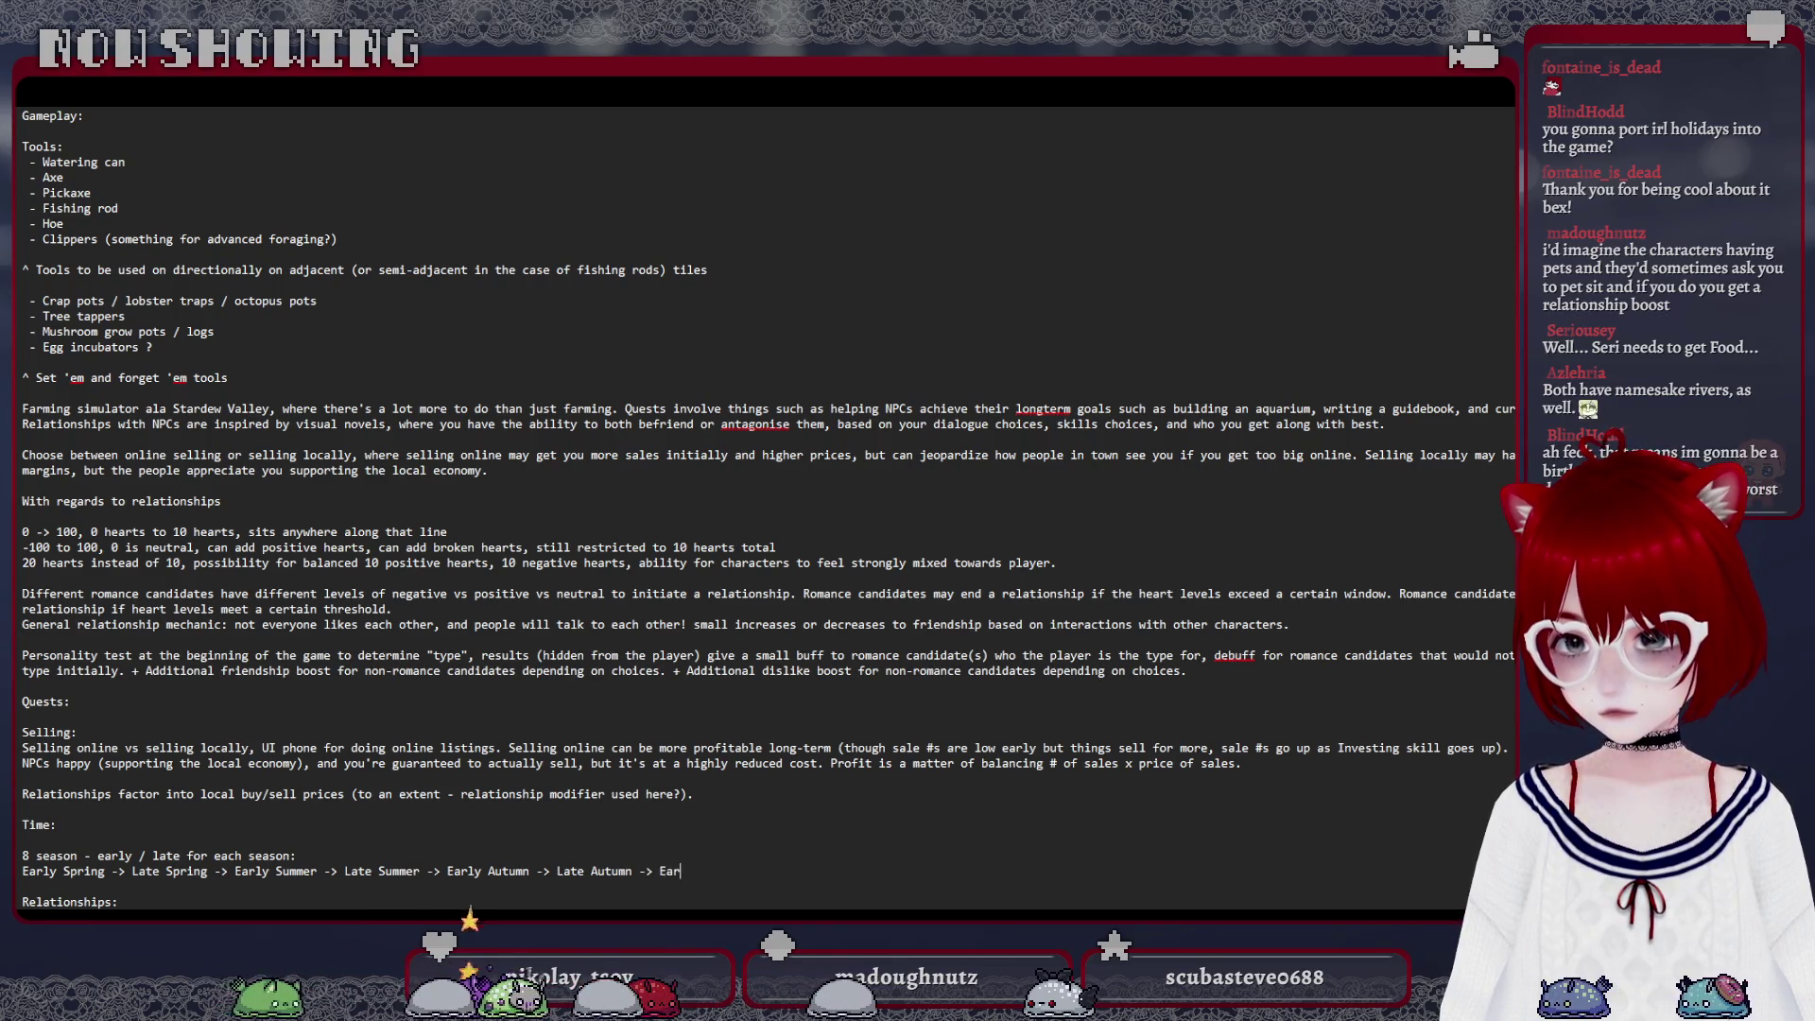
text(ly Winter -)
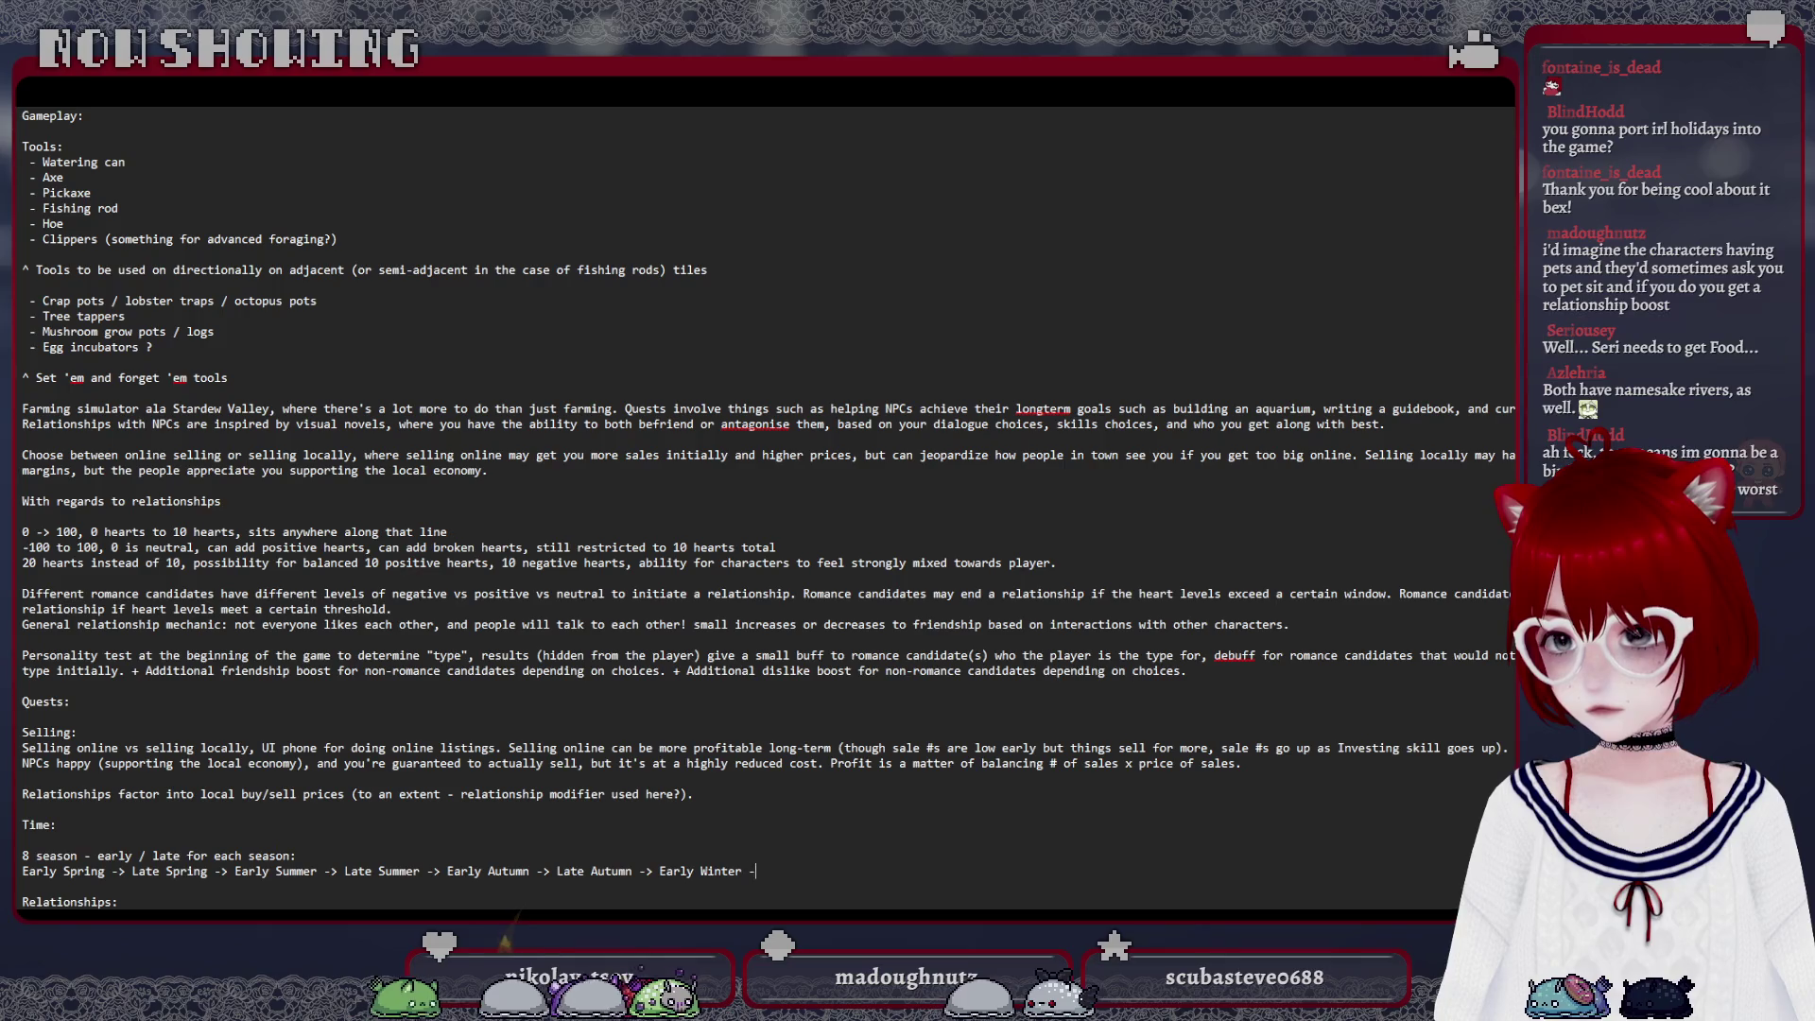
text(> Late Winter)
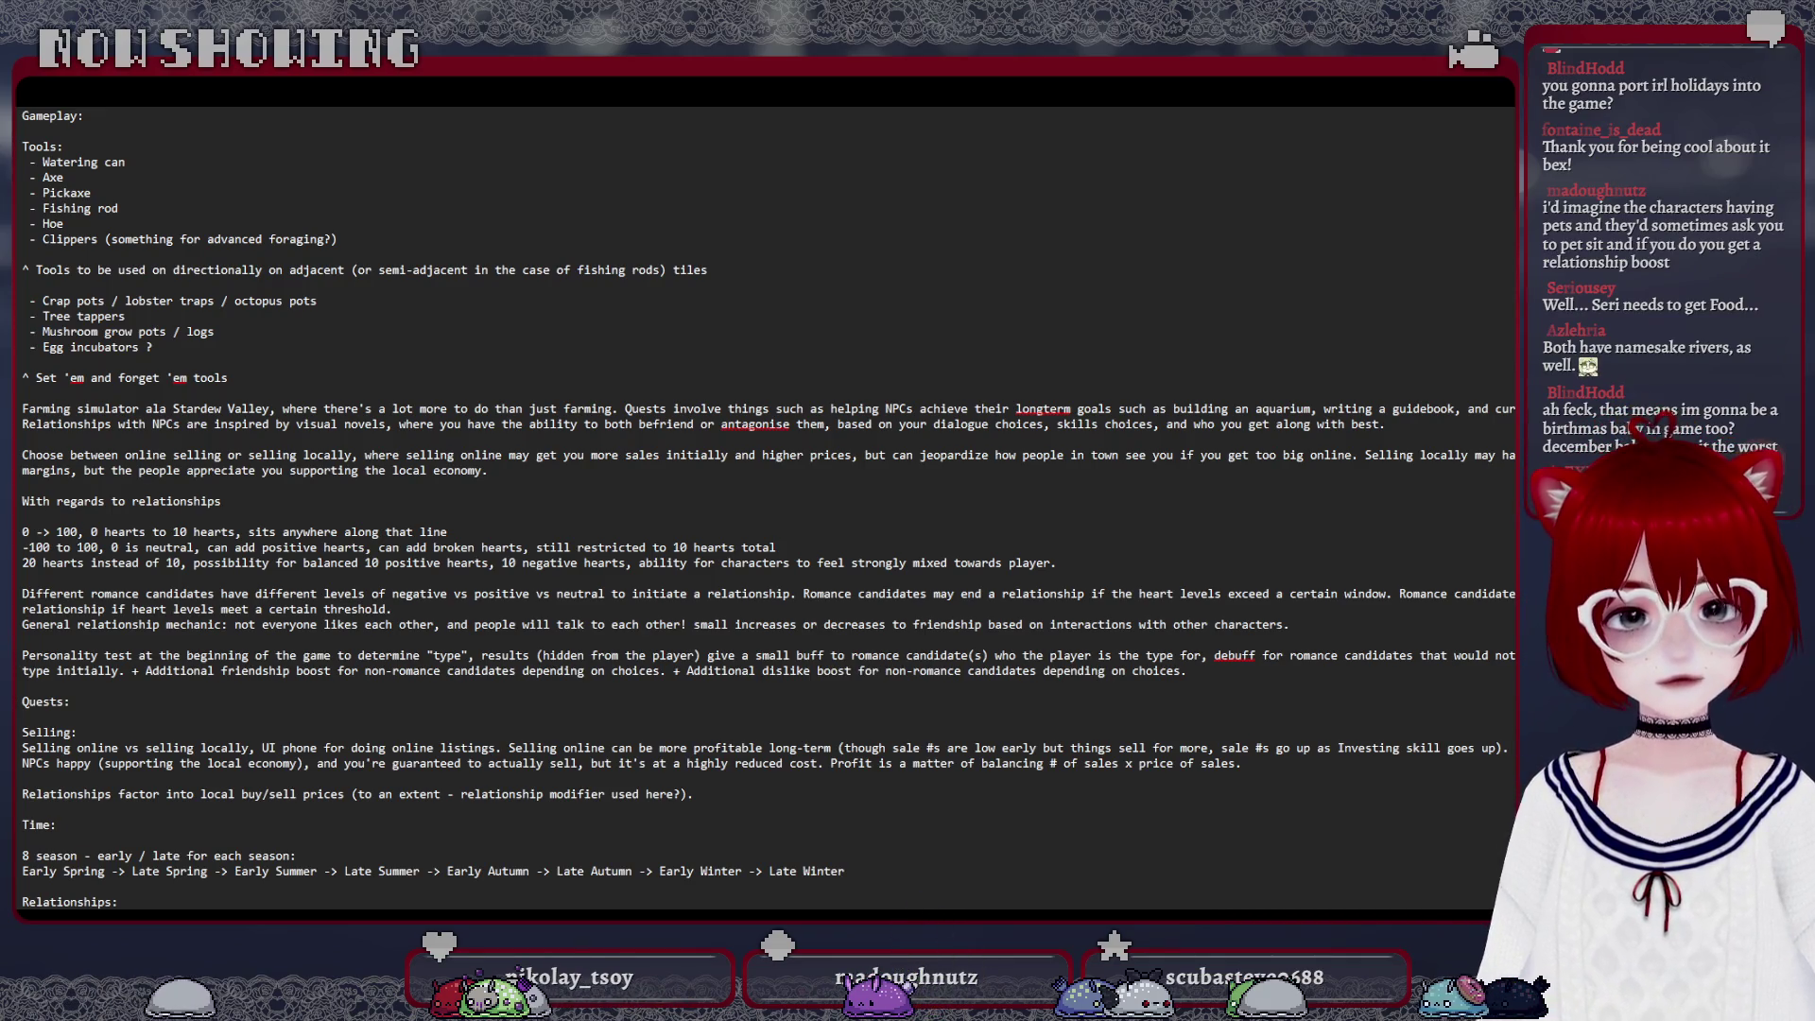
scroll(244, 755, down, 1)
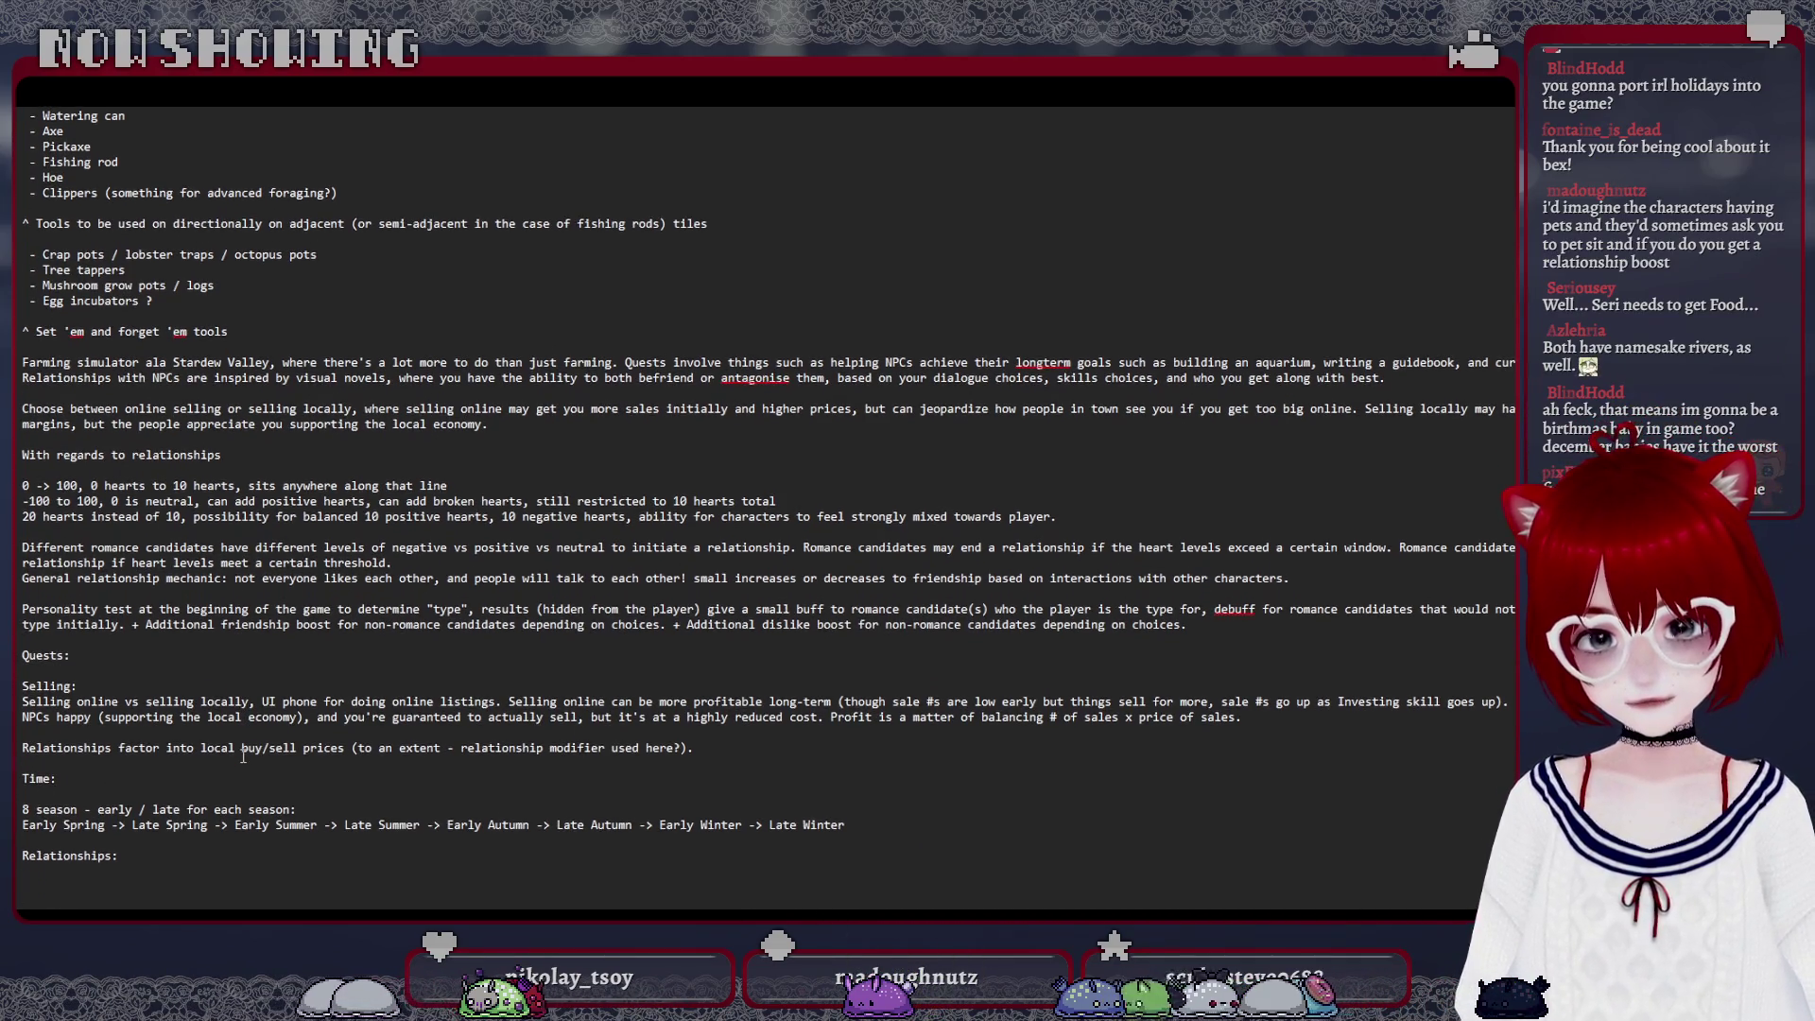
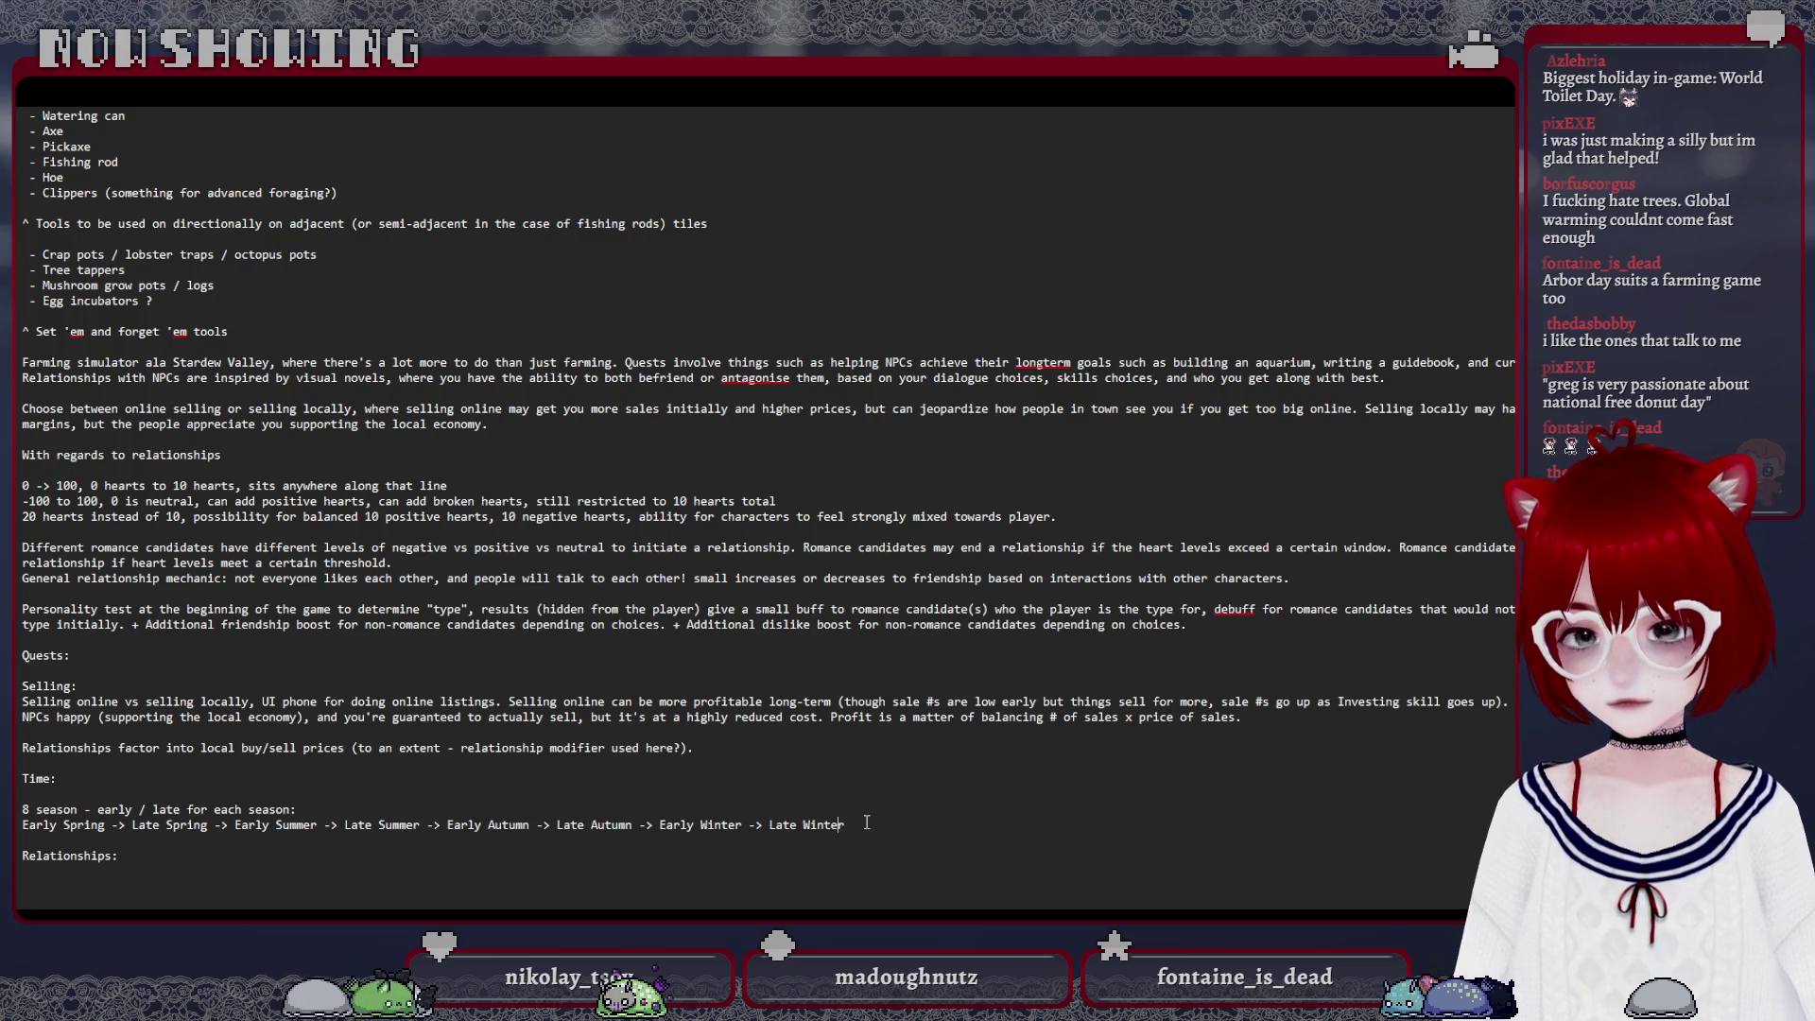
Remove the day counts after Early Spring and Late Spring on the seasons line
key(ctrl+Left)
key(ctrl+Left)
key(ctrl+Left)
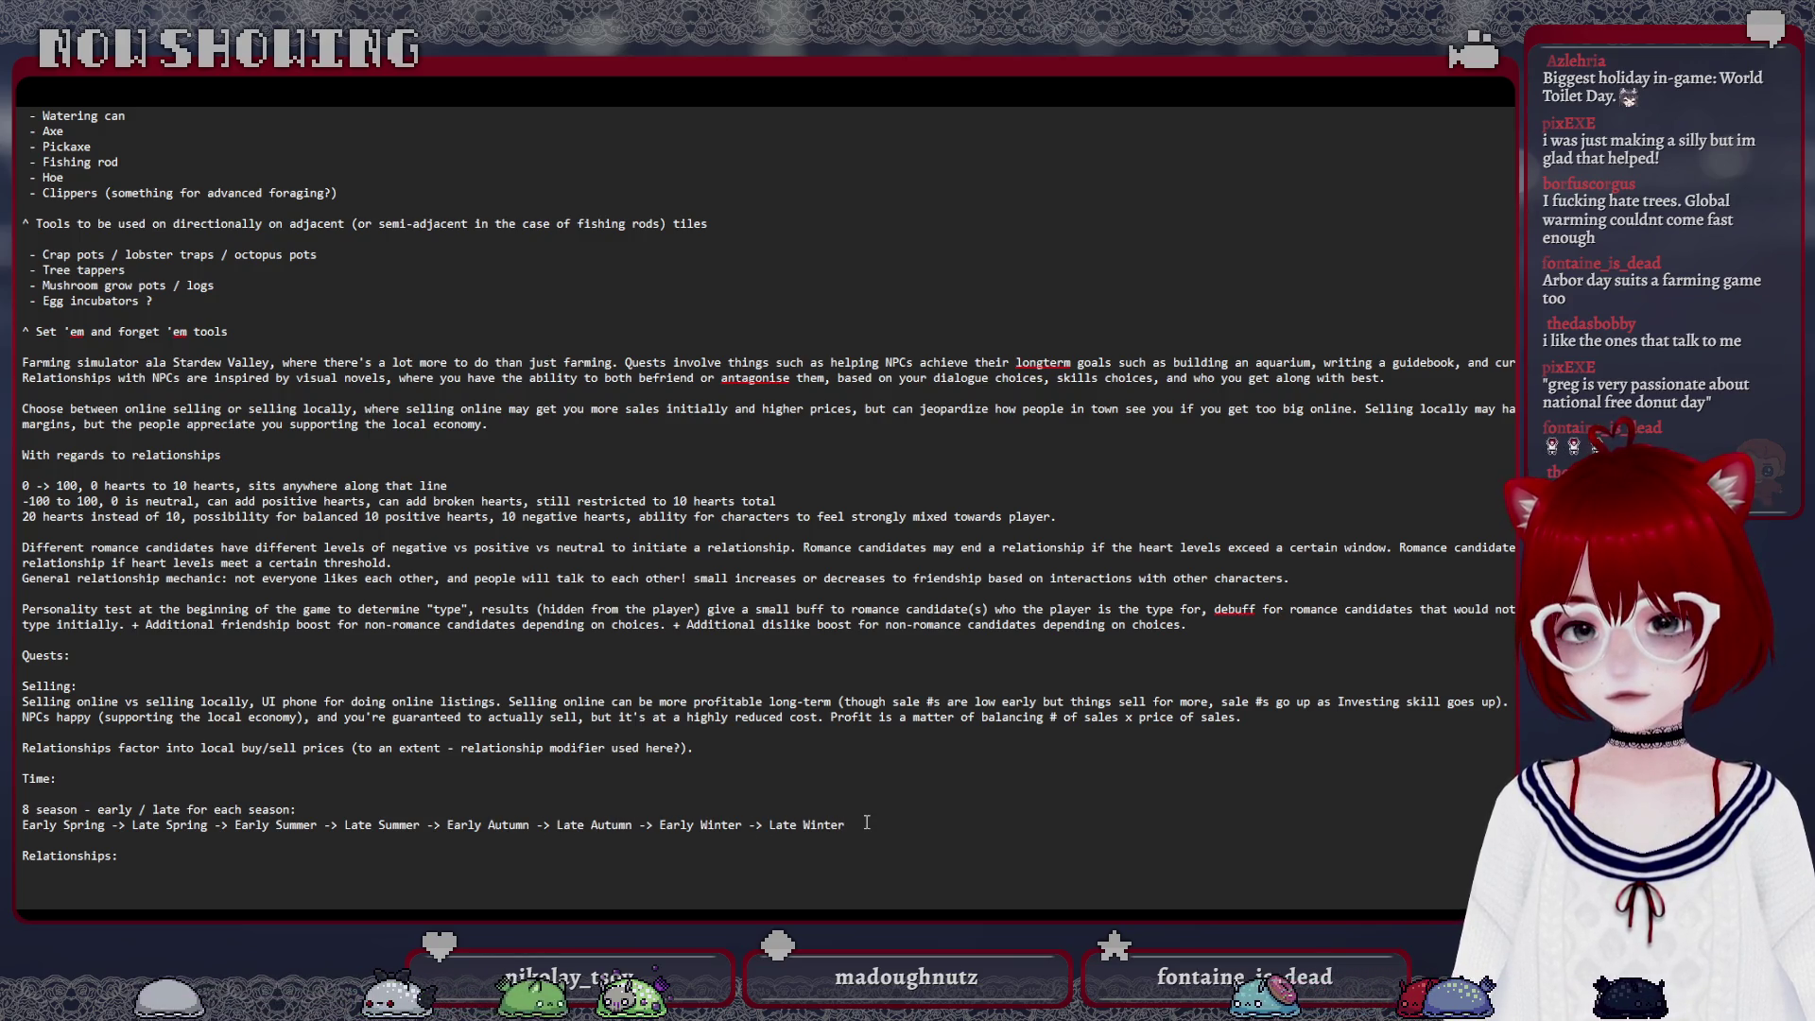
key(ctrl+Left)
key(ctrl+Left)
key(ctrl+Left)
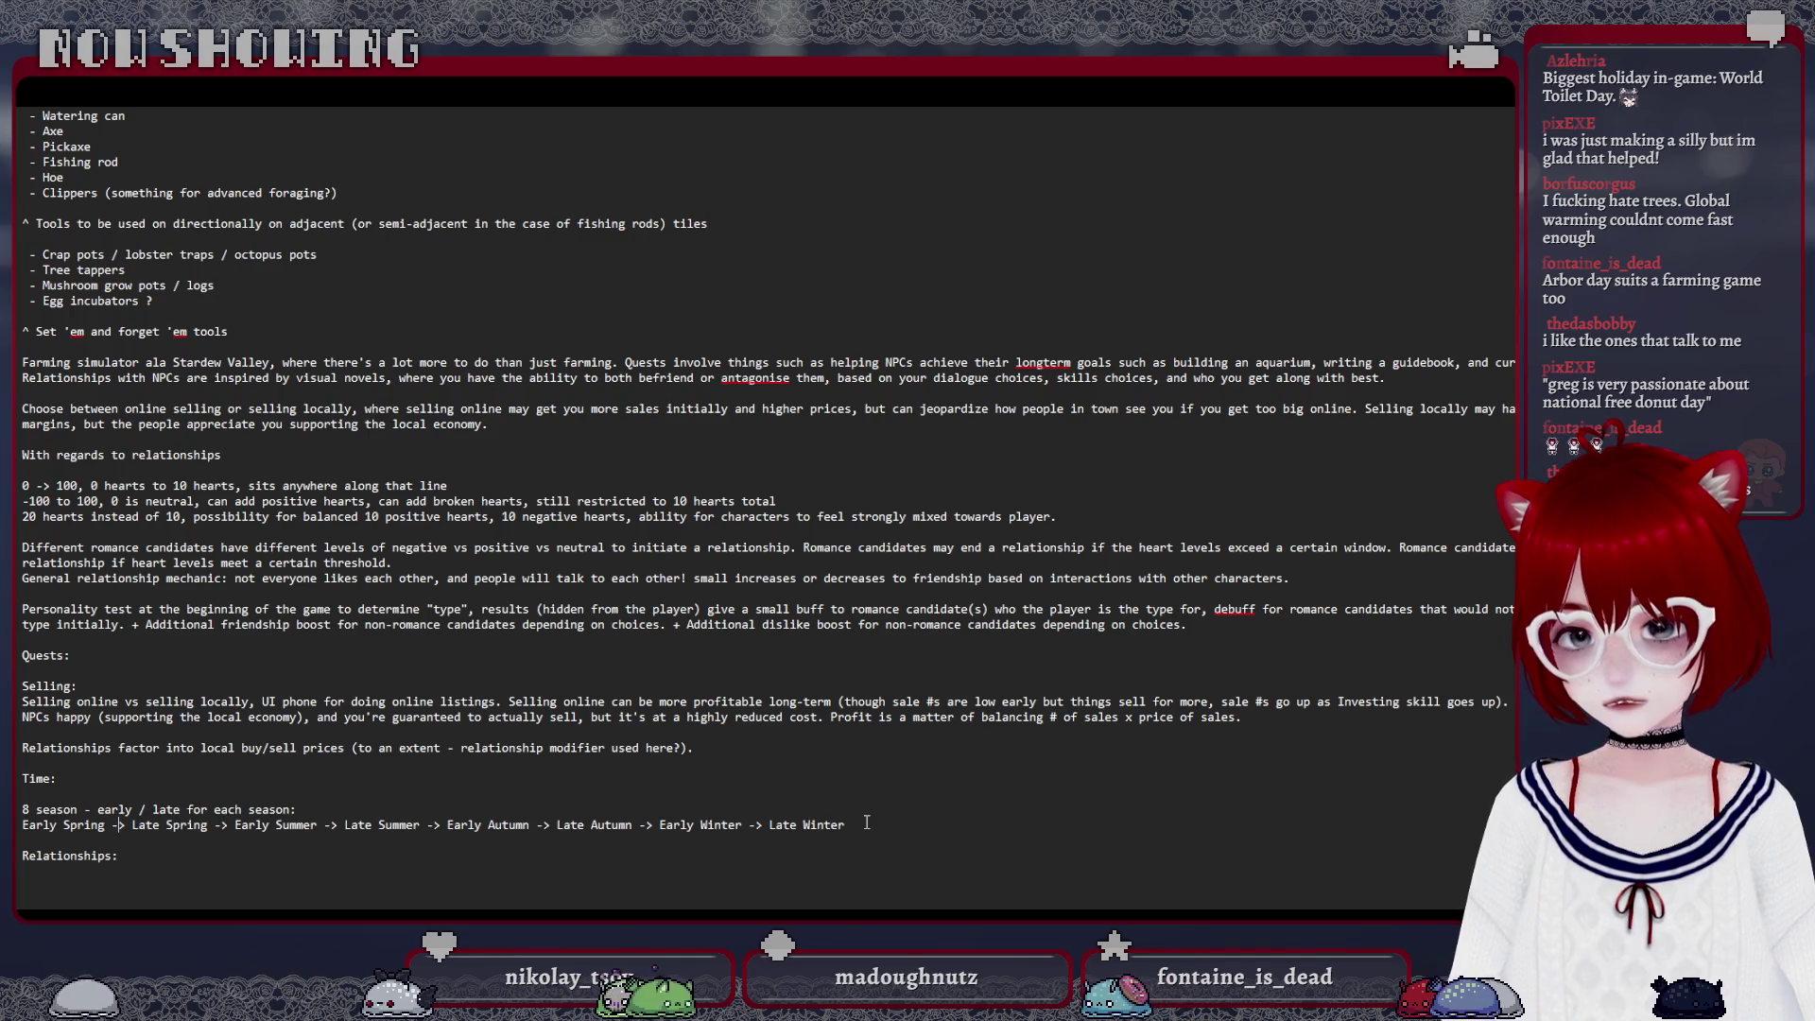
text(30 say)
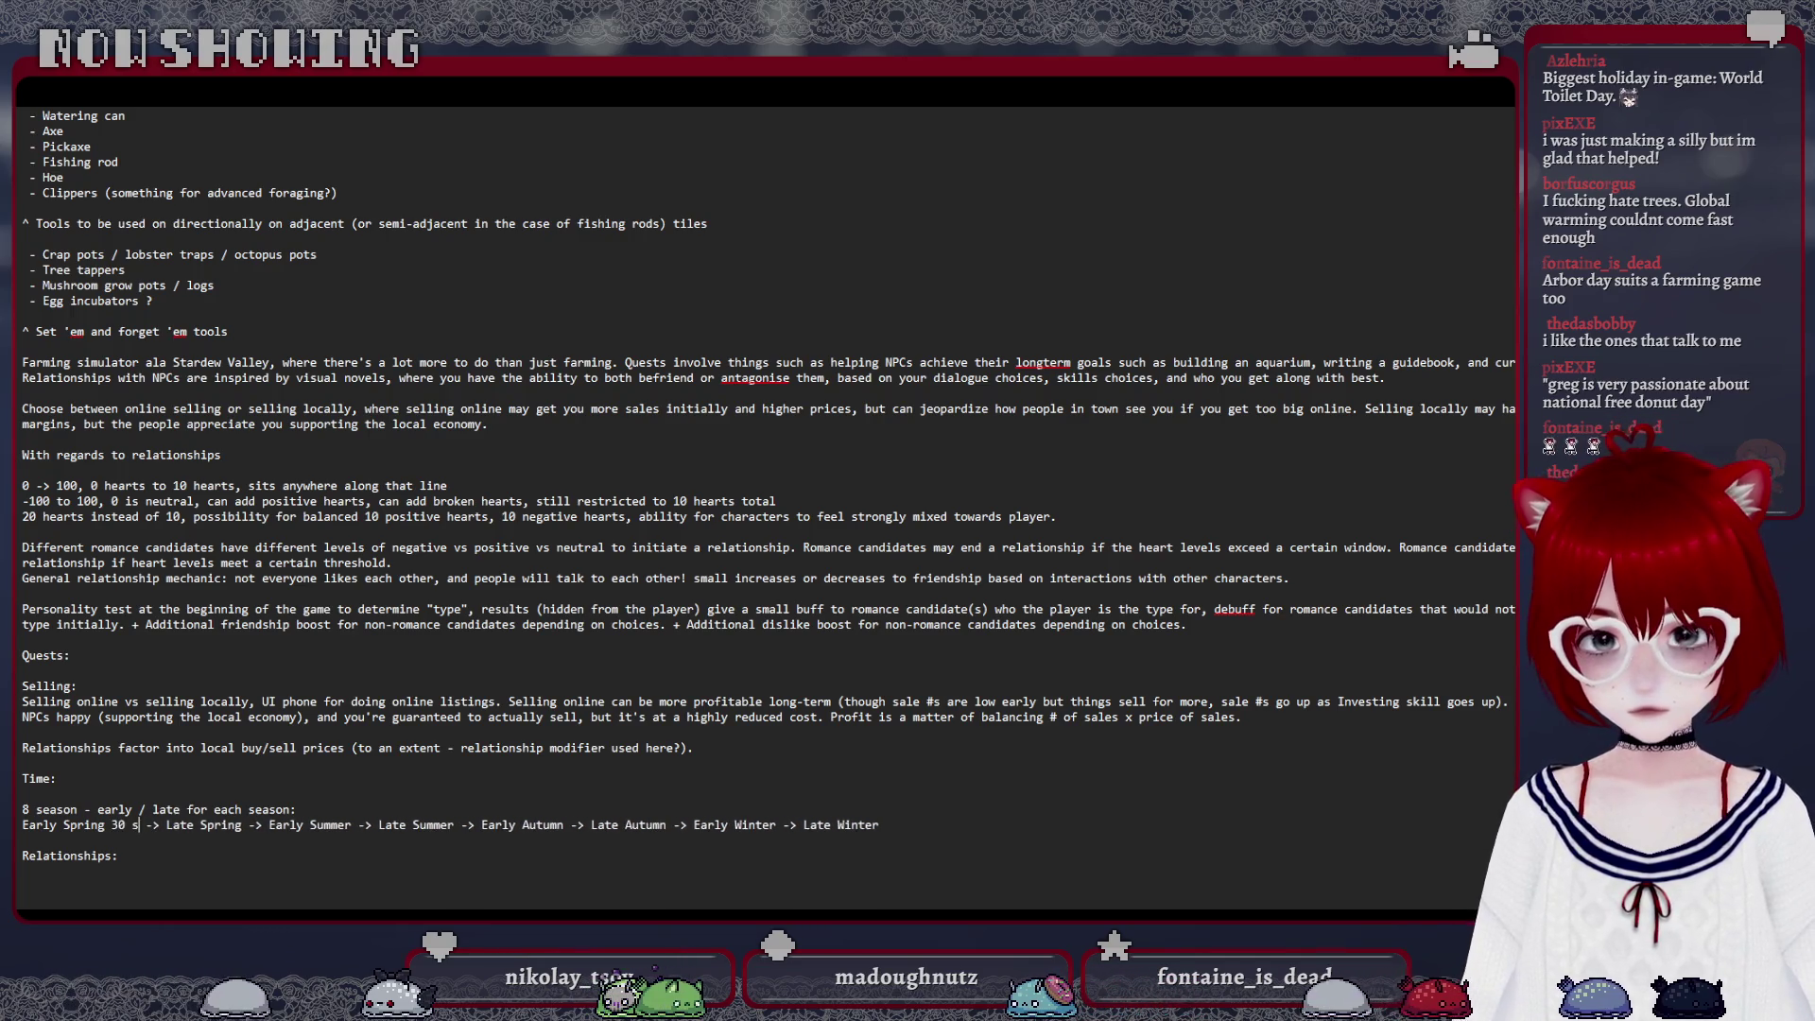
key(BackSpace)
key(BackSpace)
key(BackSpace)
text(days)
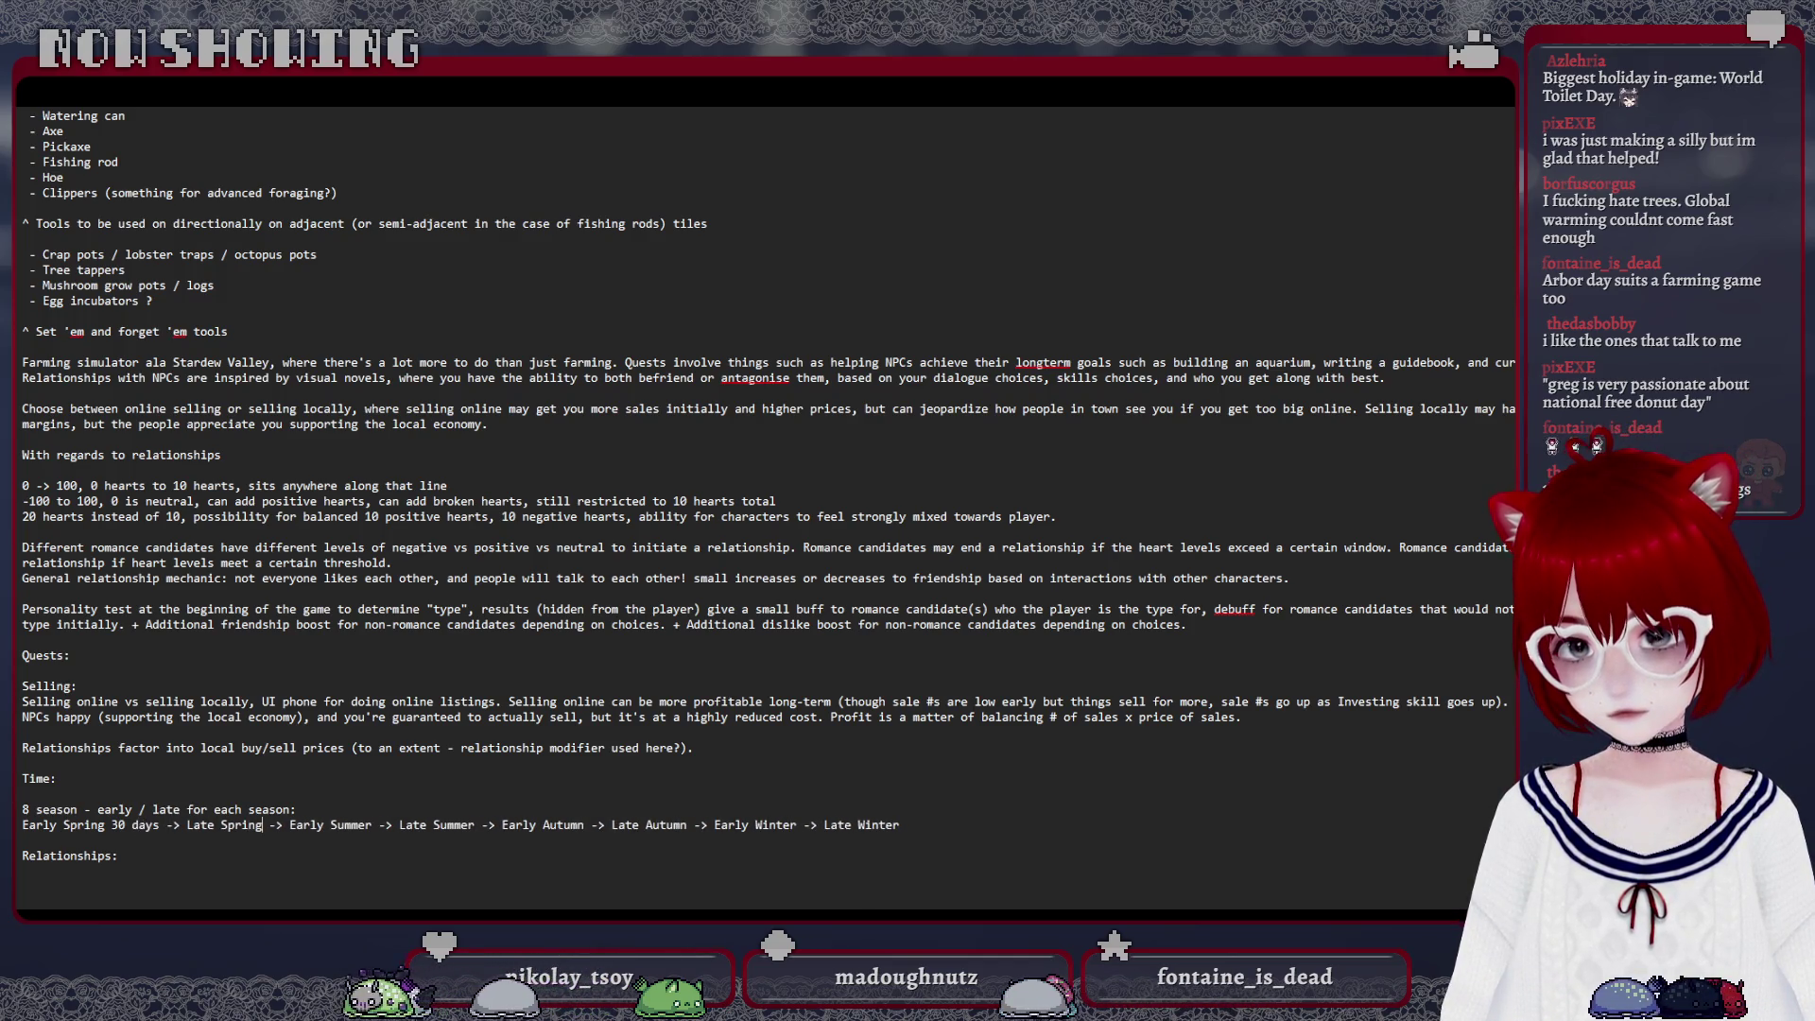
text( 31 s)
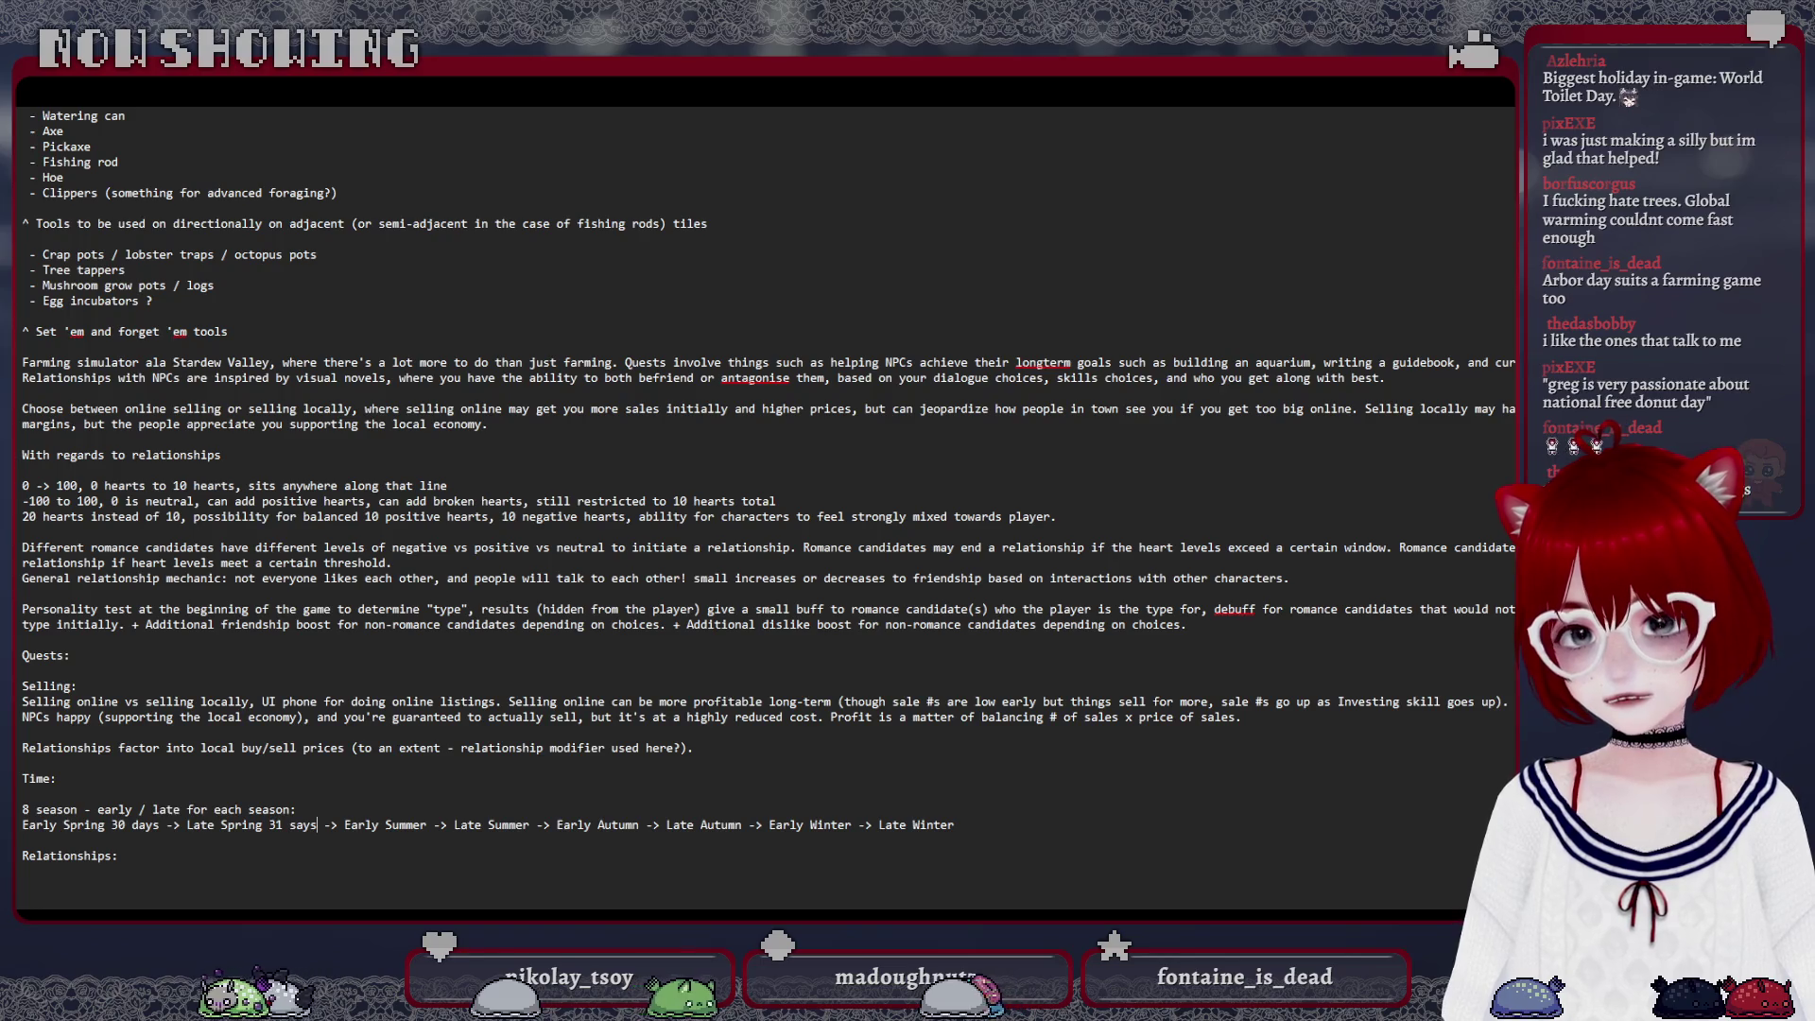
text(ays)
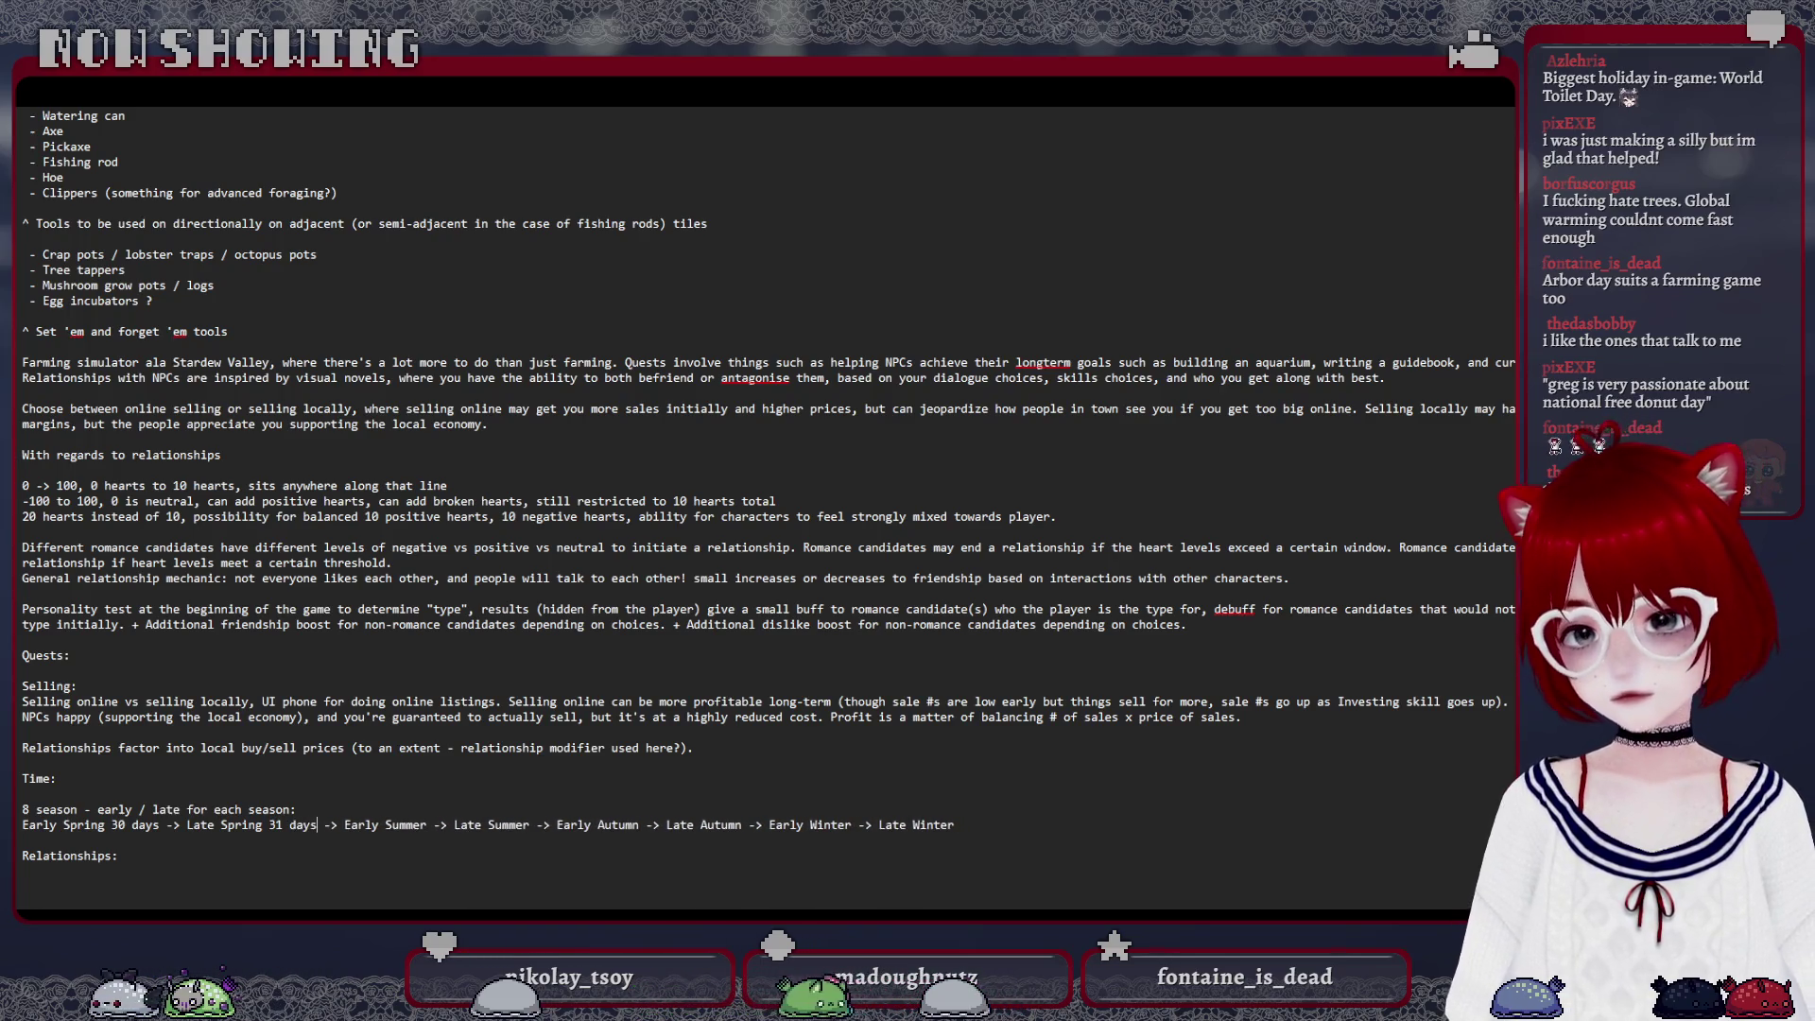
key(BackSpace)
key(BackSpace)
key(BackSpace)
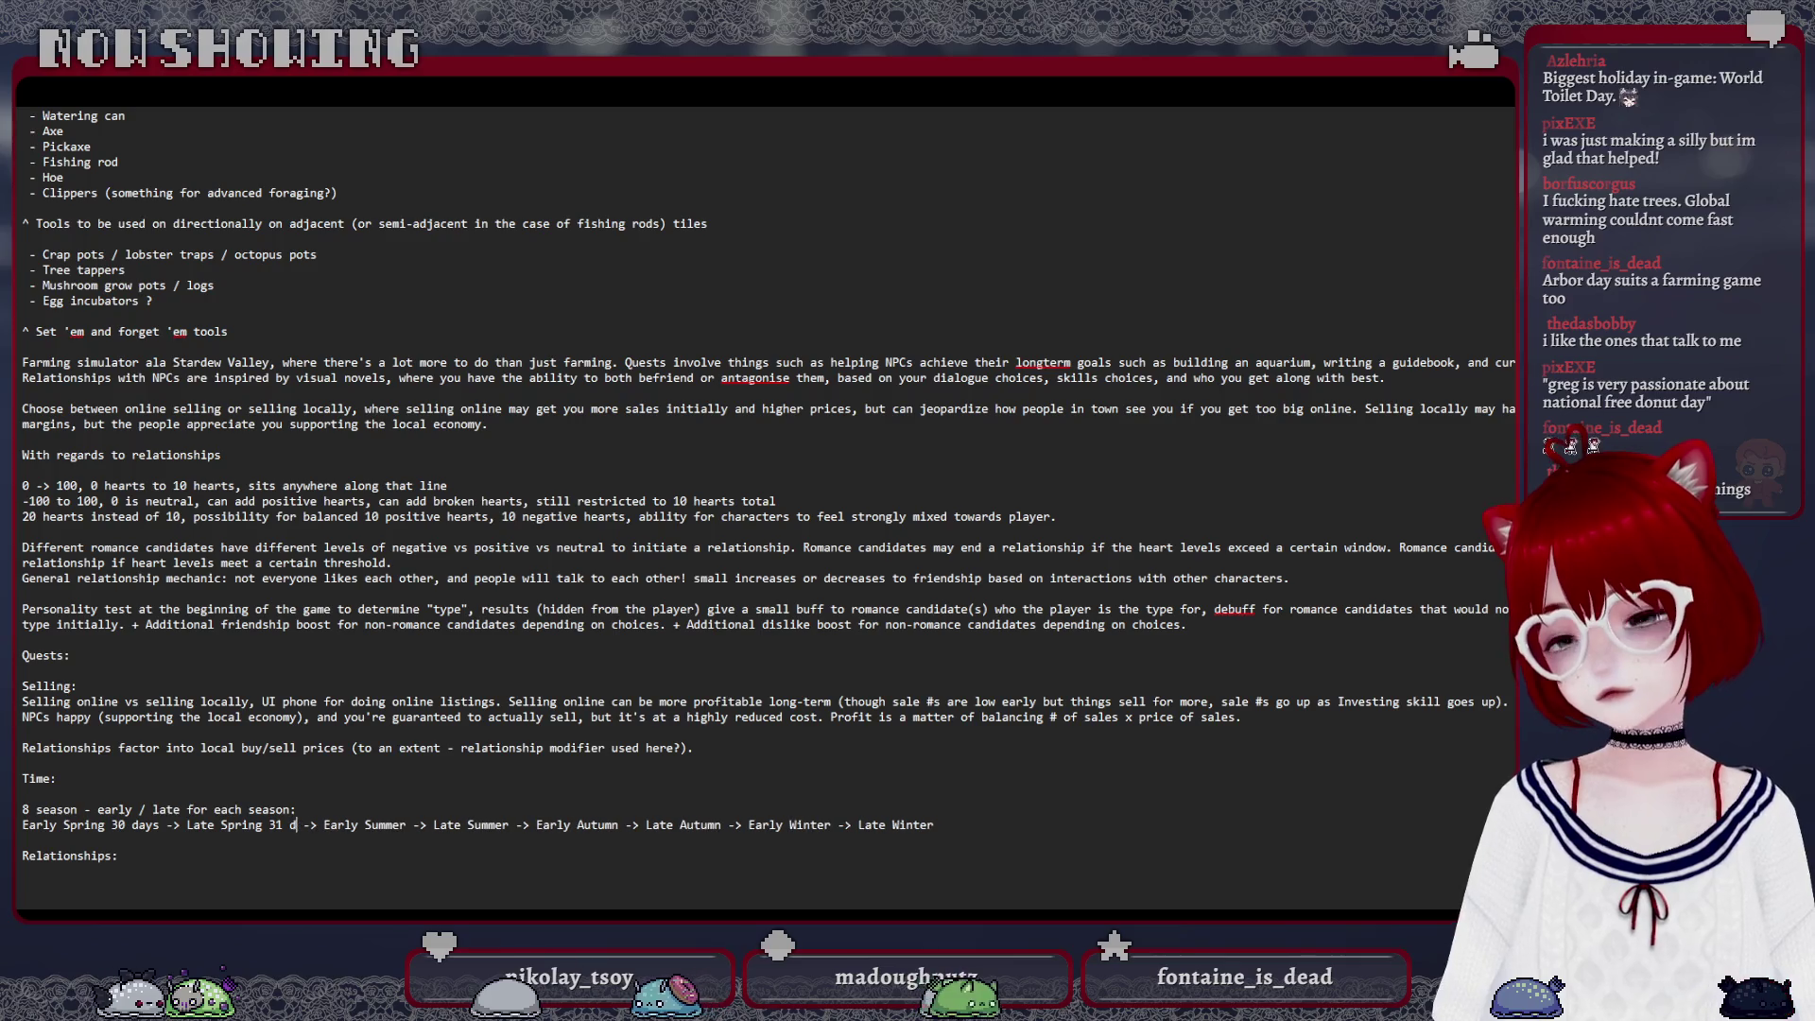
key(BackSpace)
key(BackSpace)
key(BackSpace)
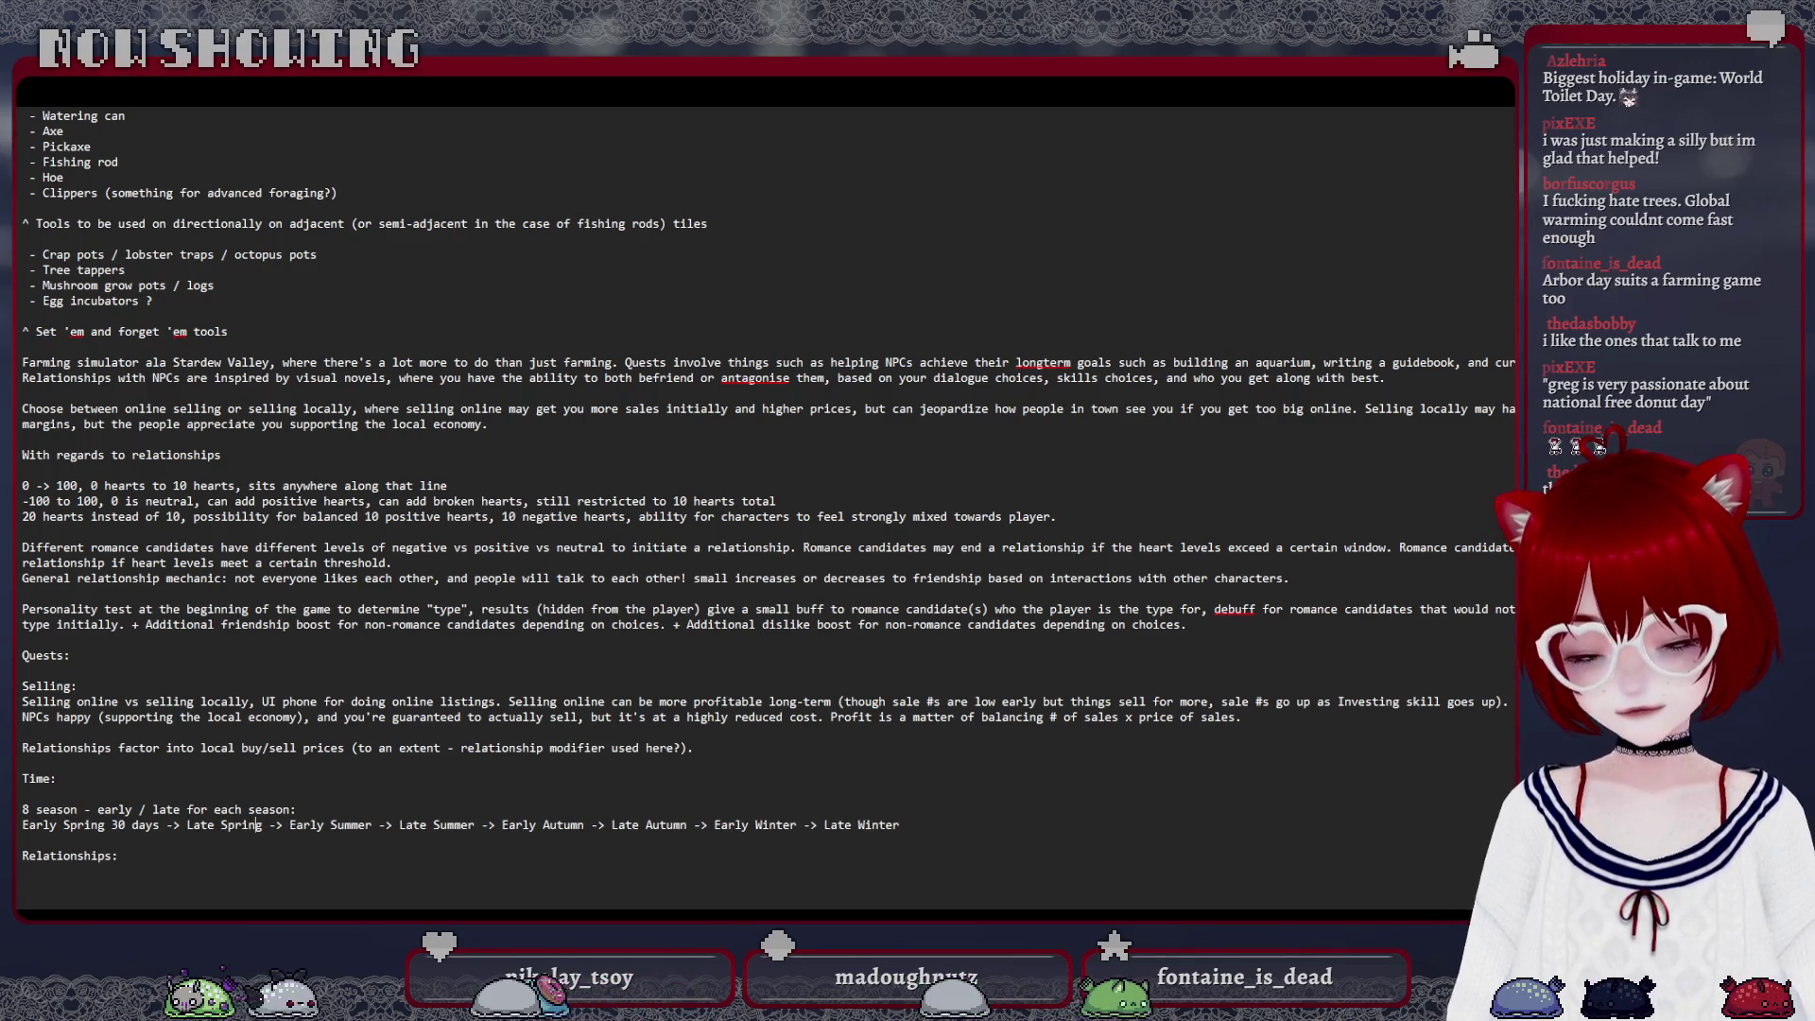
key(Left)
key(Left)
key(Left)
key(BackSpace)
key(BackSpace)
key(BackSpace)
key(BackSpace)
key(BackSpace)
key(BackSpace)
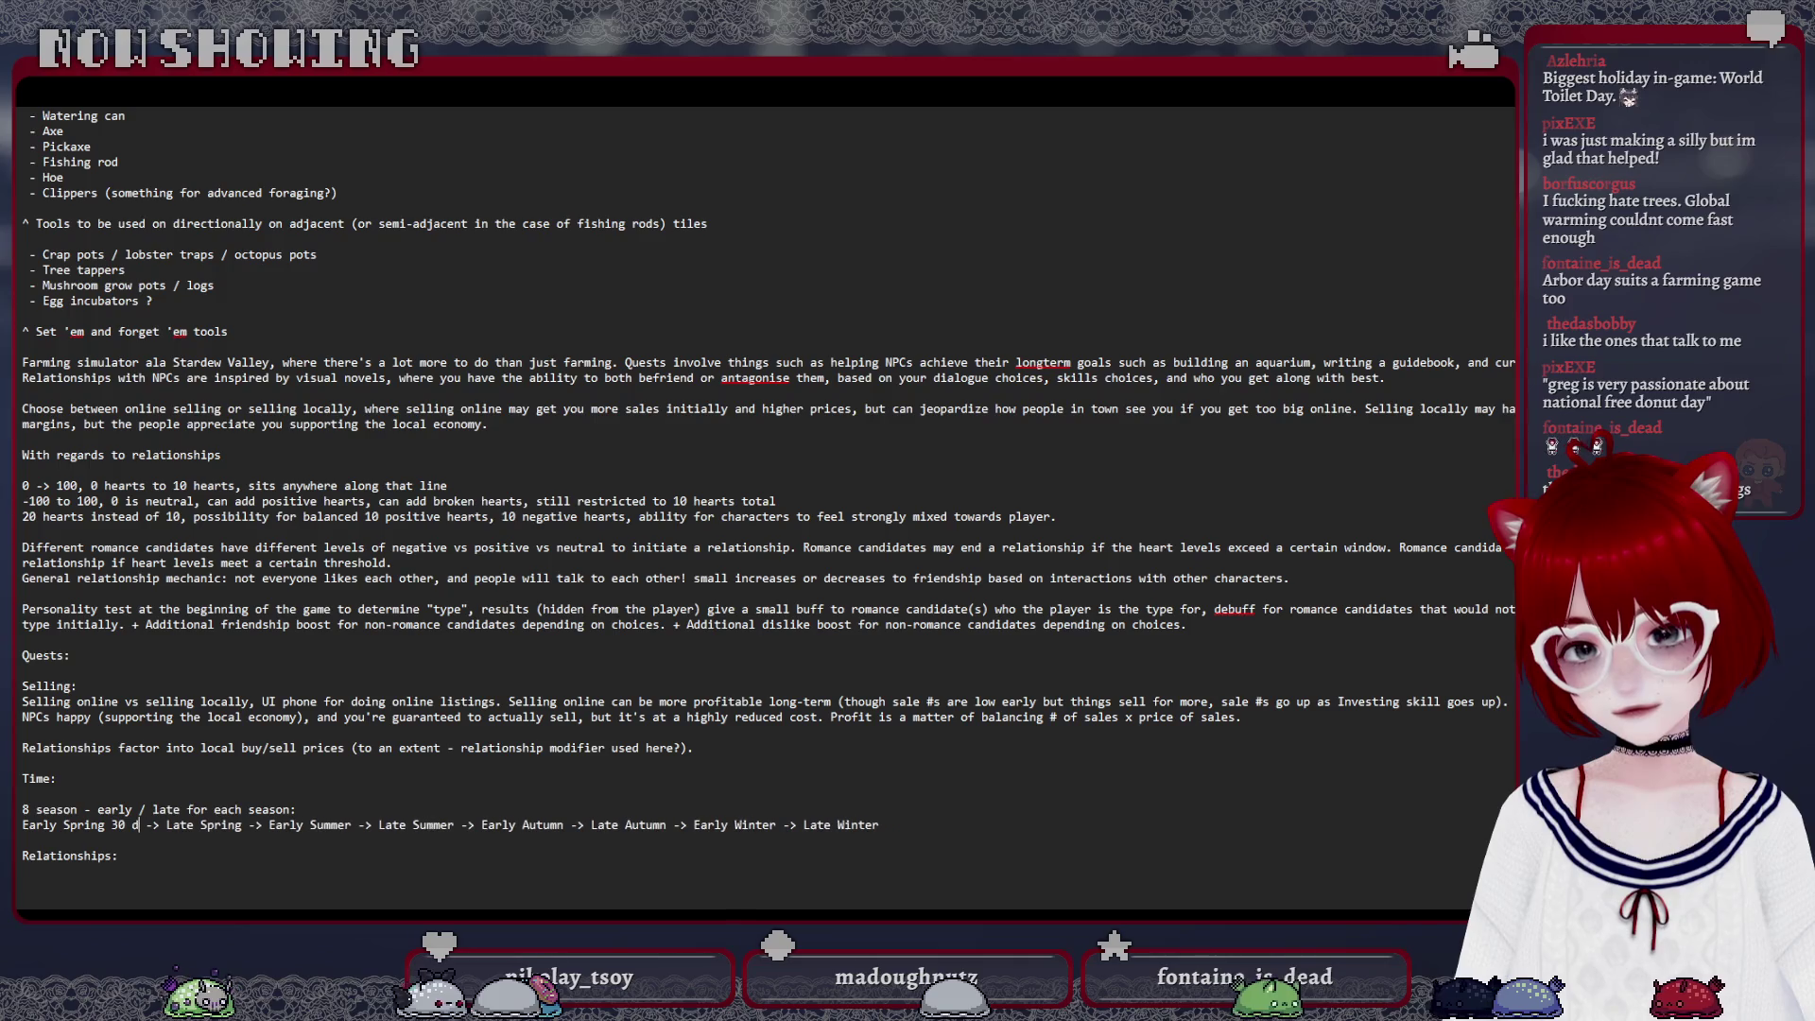
key(BackSpace)
key(BackSpace)
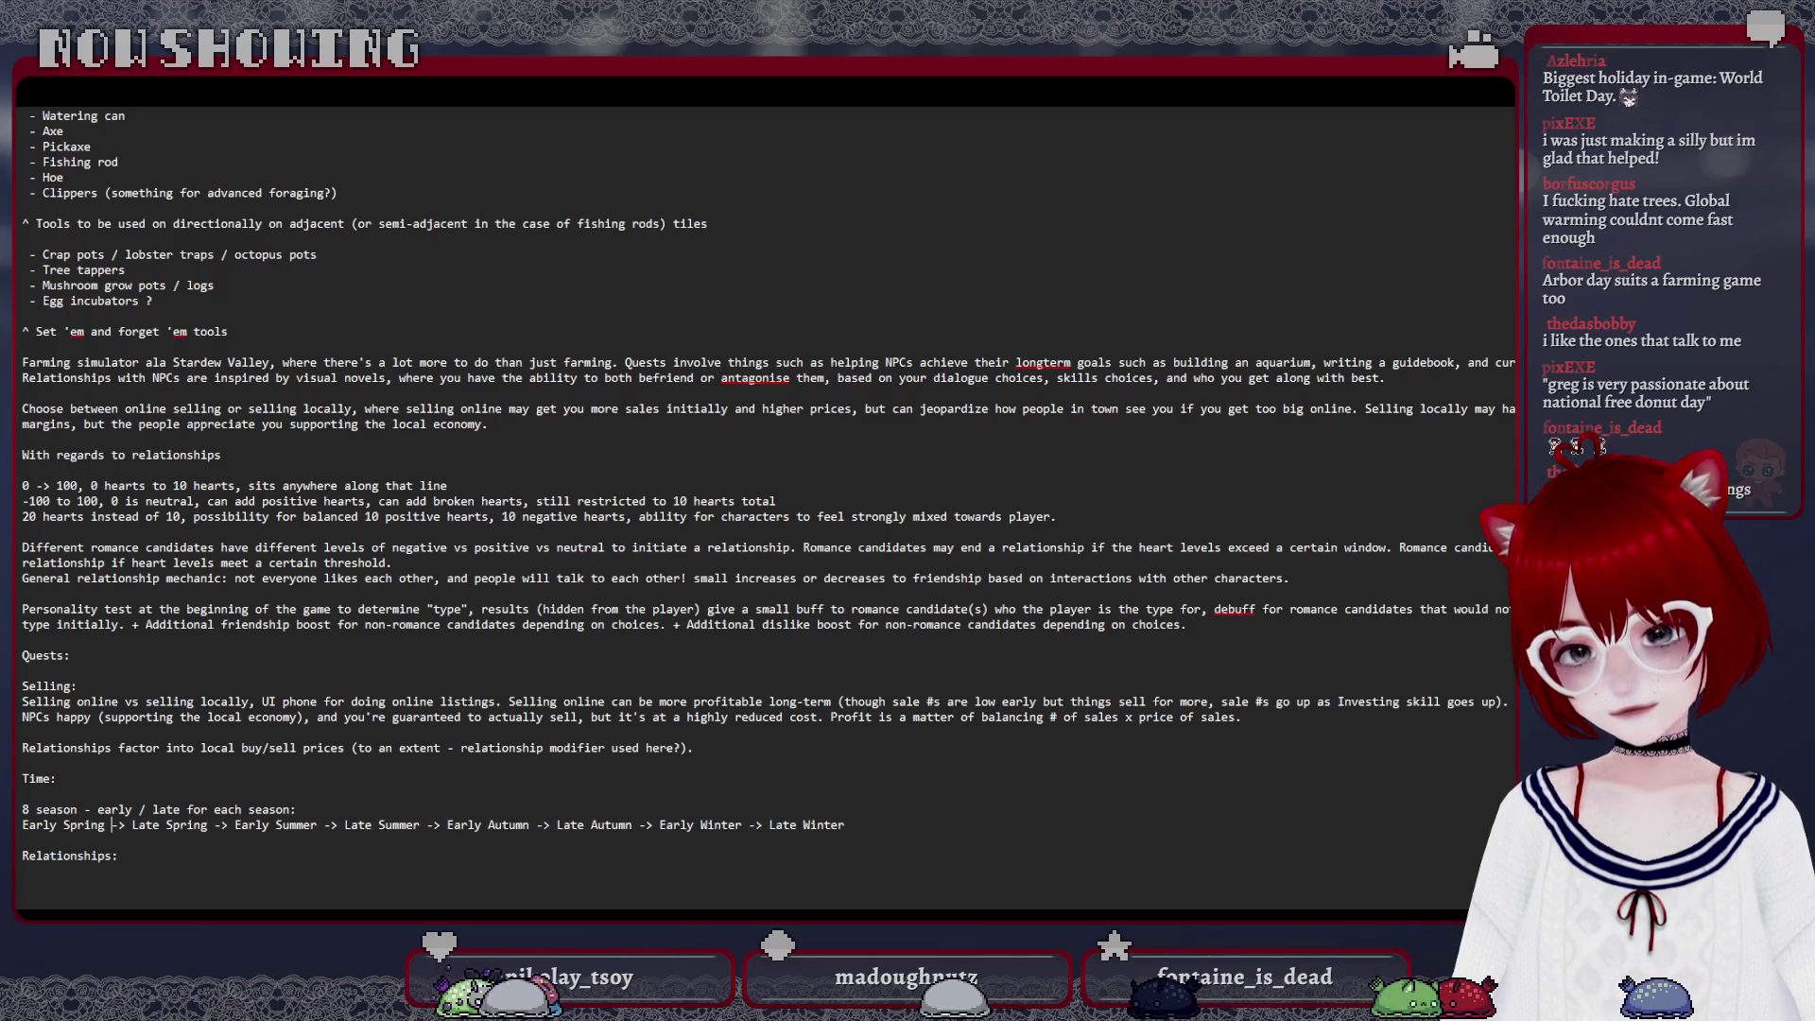
Move along the seasons line past Early Autumn toward Late Winter at its end
key(Right)
key(Right)
key(Right)
key(Right)
key(Right)
key(Right)
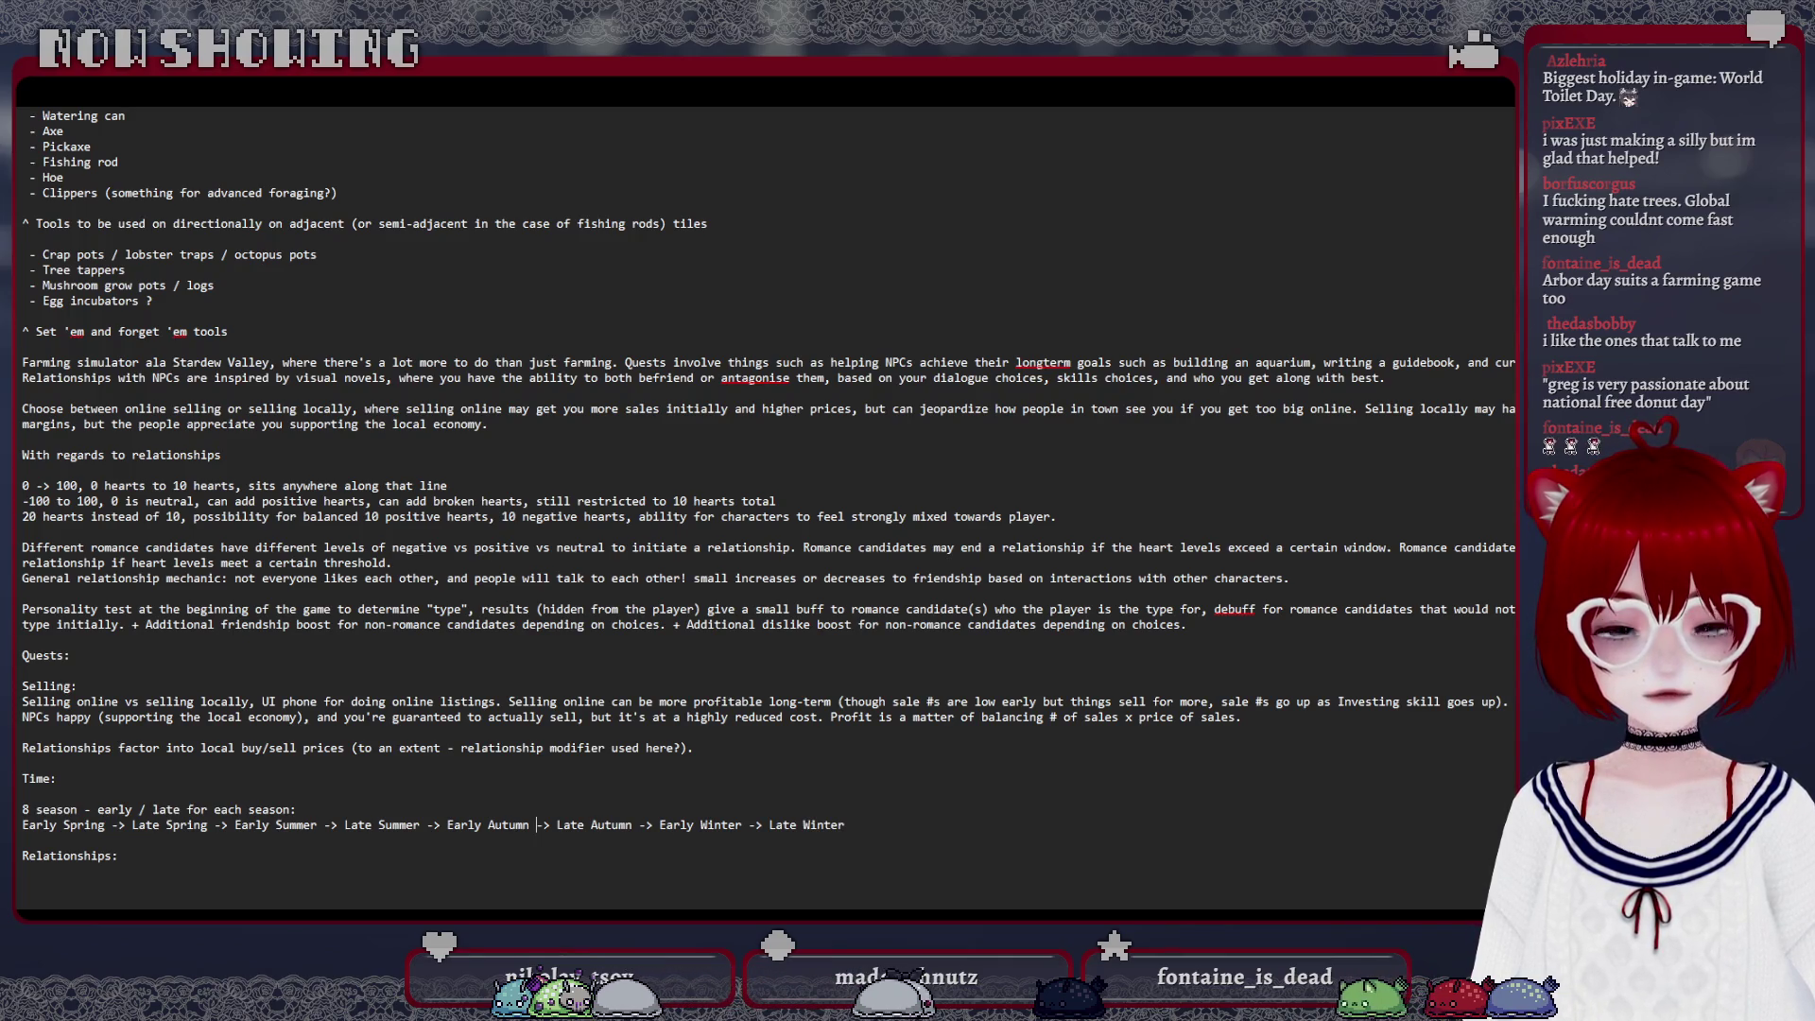
key(Right)
key(Right)
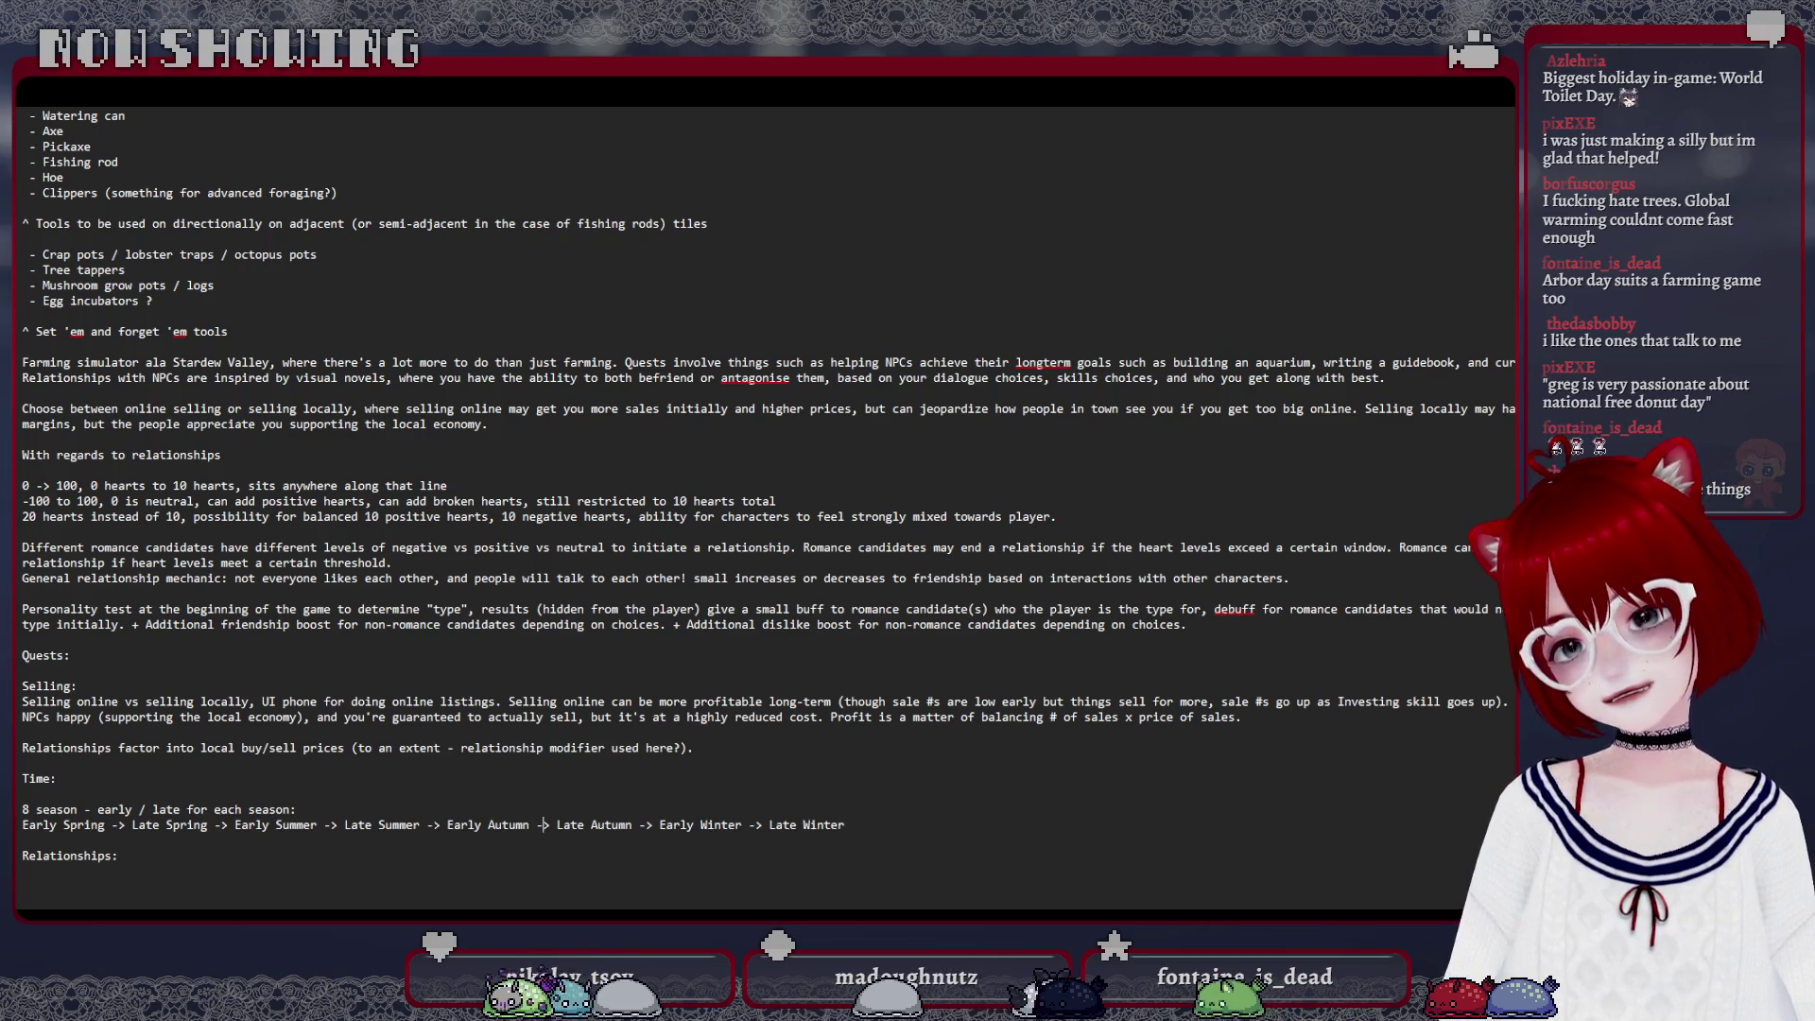
key(Right)
key(Right)
key(Right)
key(Right)
key(Right)
key(Right)
key(Right)
key(Right)
key(Right)
key(Right)
key(Right)
key(Right)
key(Right)
key(Right)
key(Right)
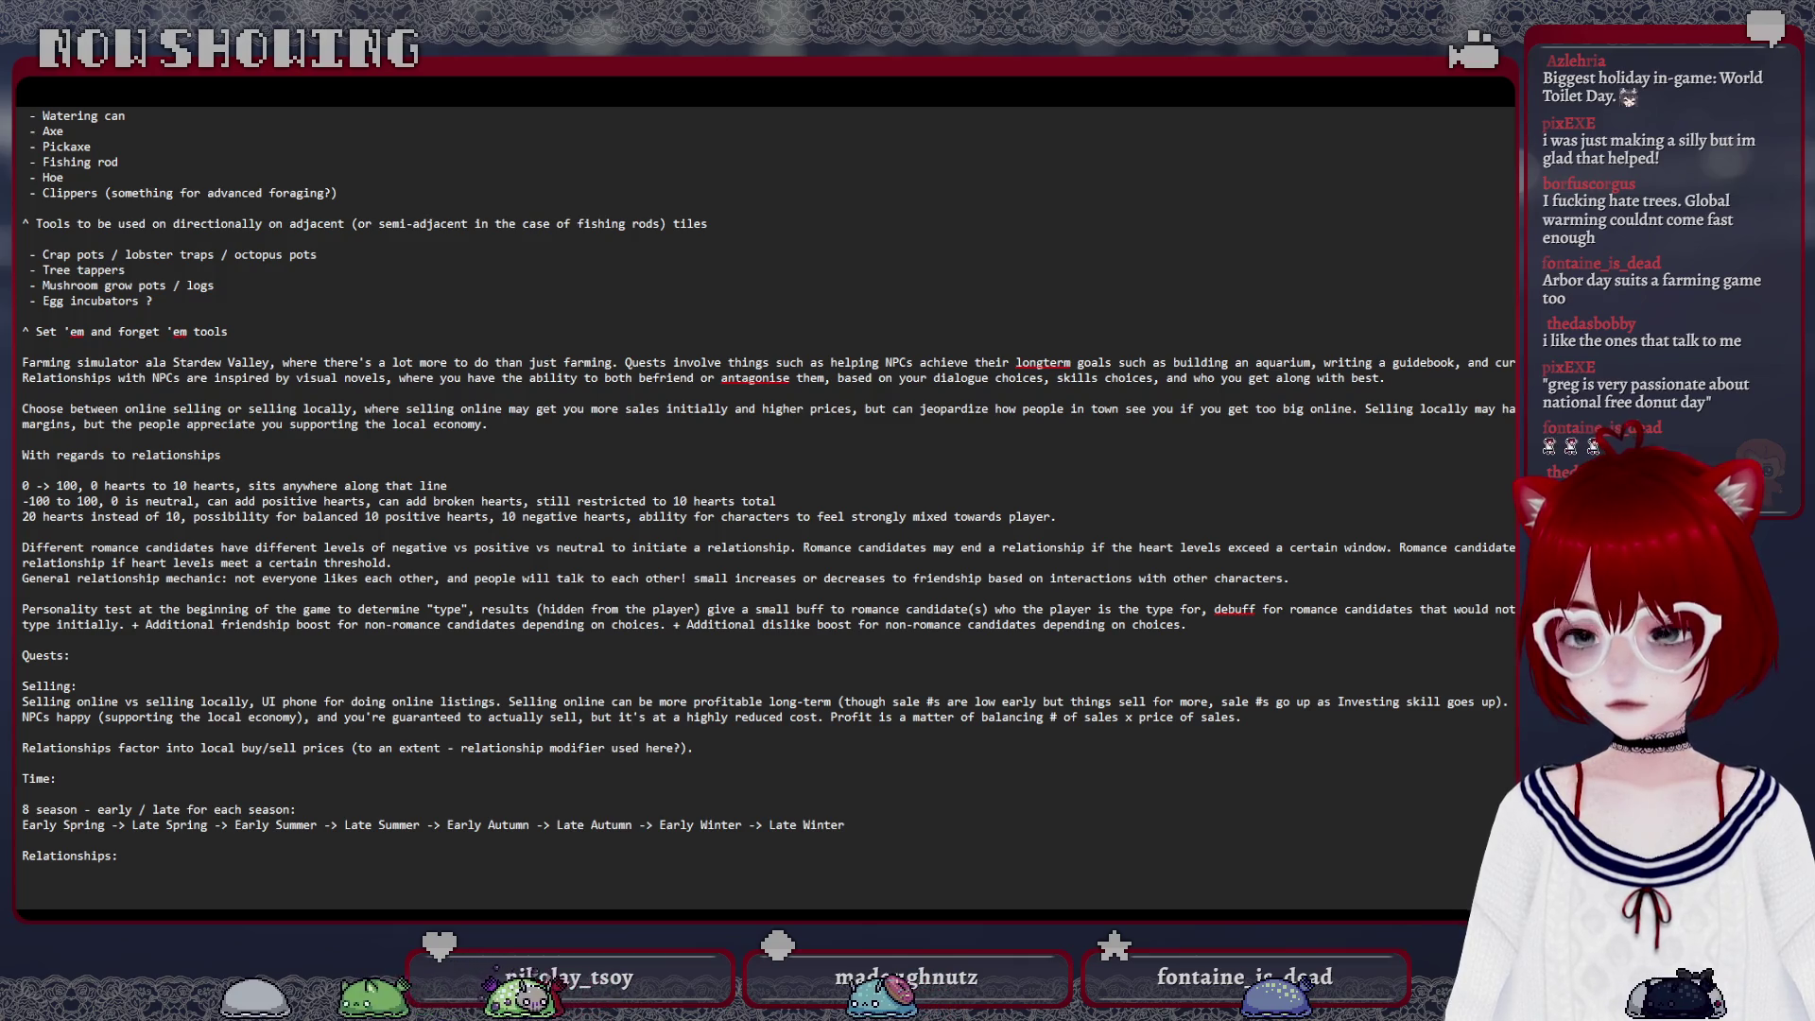
text( ->)
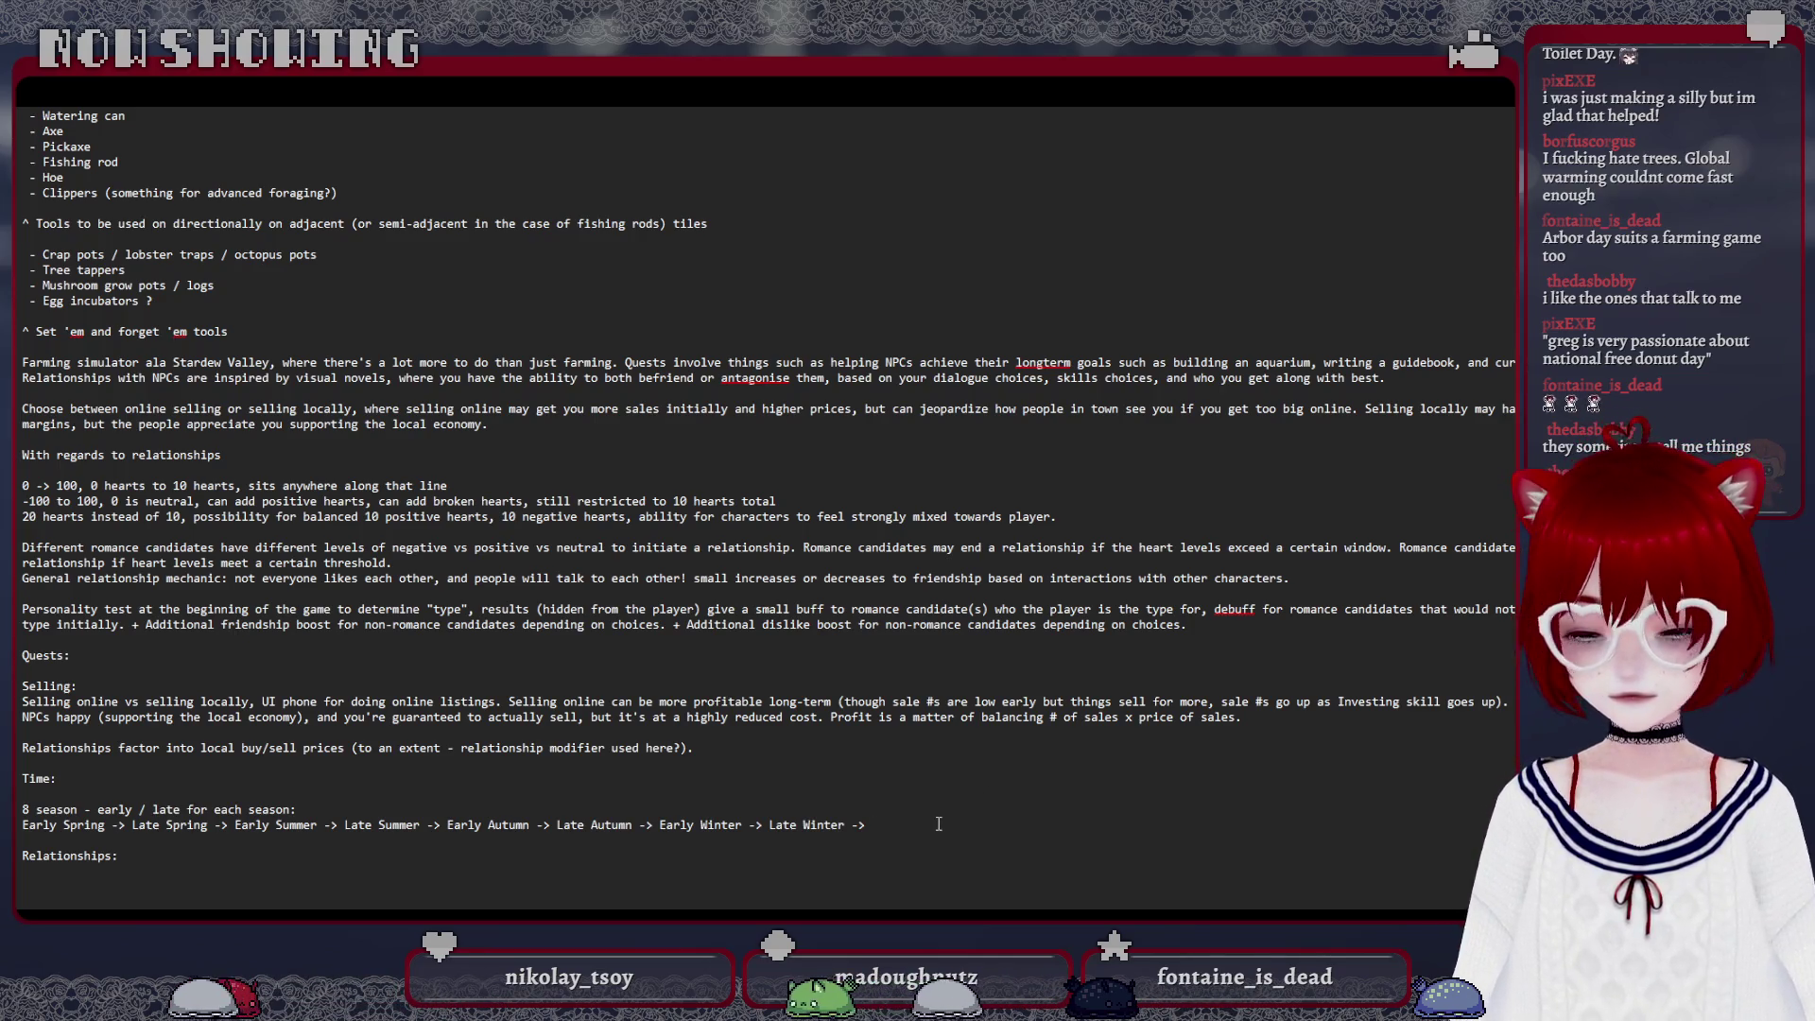
text(The Lost Days)
Start a new line below the seasons list for the 28-days-per-season note
key(Return)
key(Return)
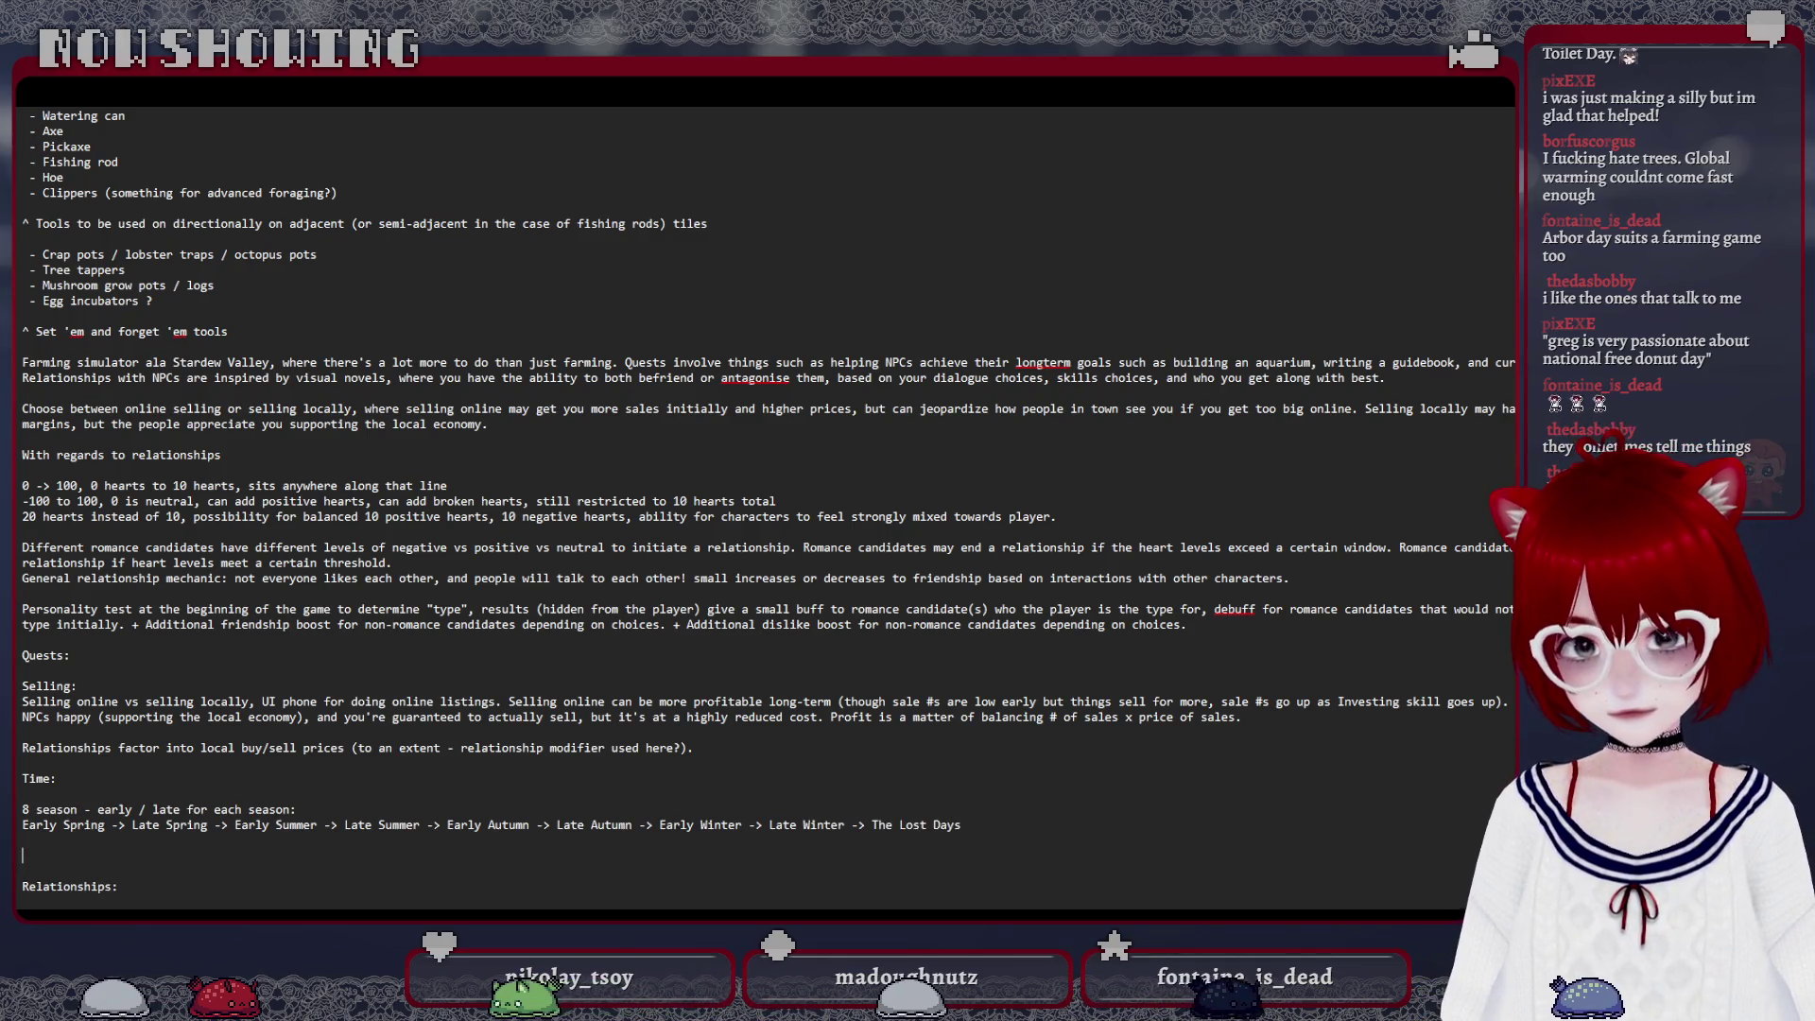
text(28 days)
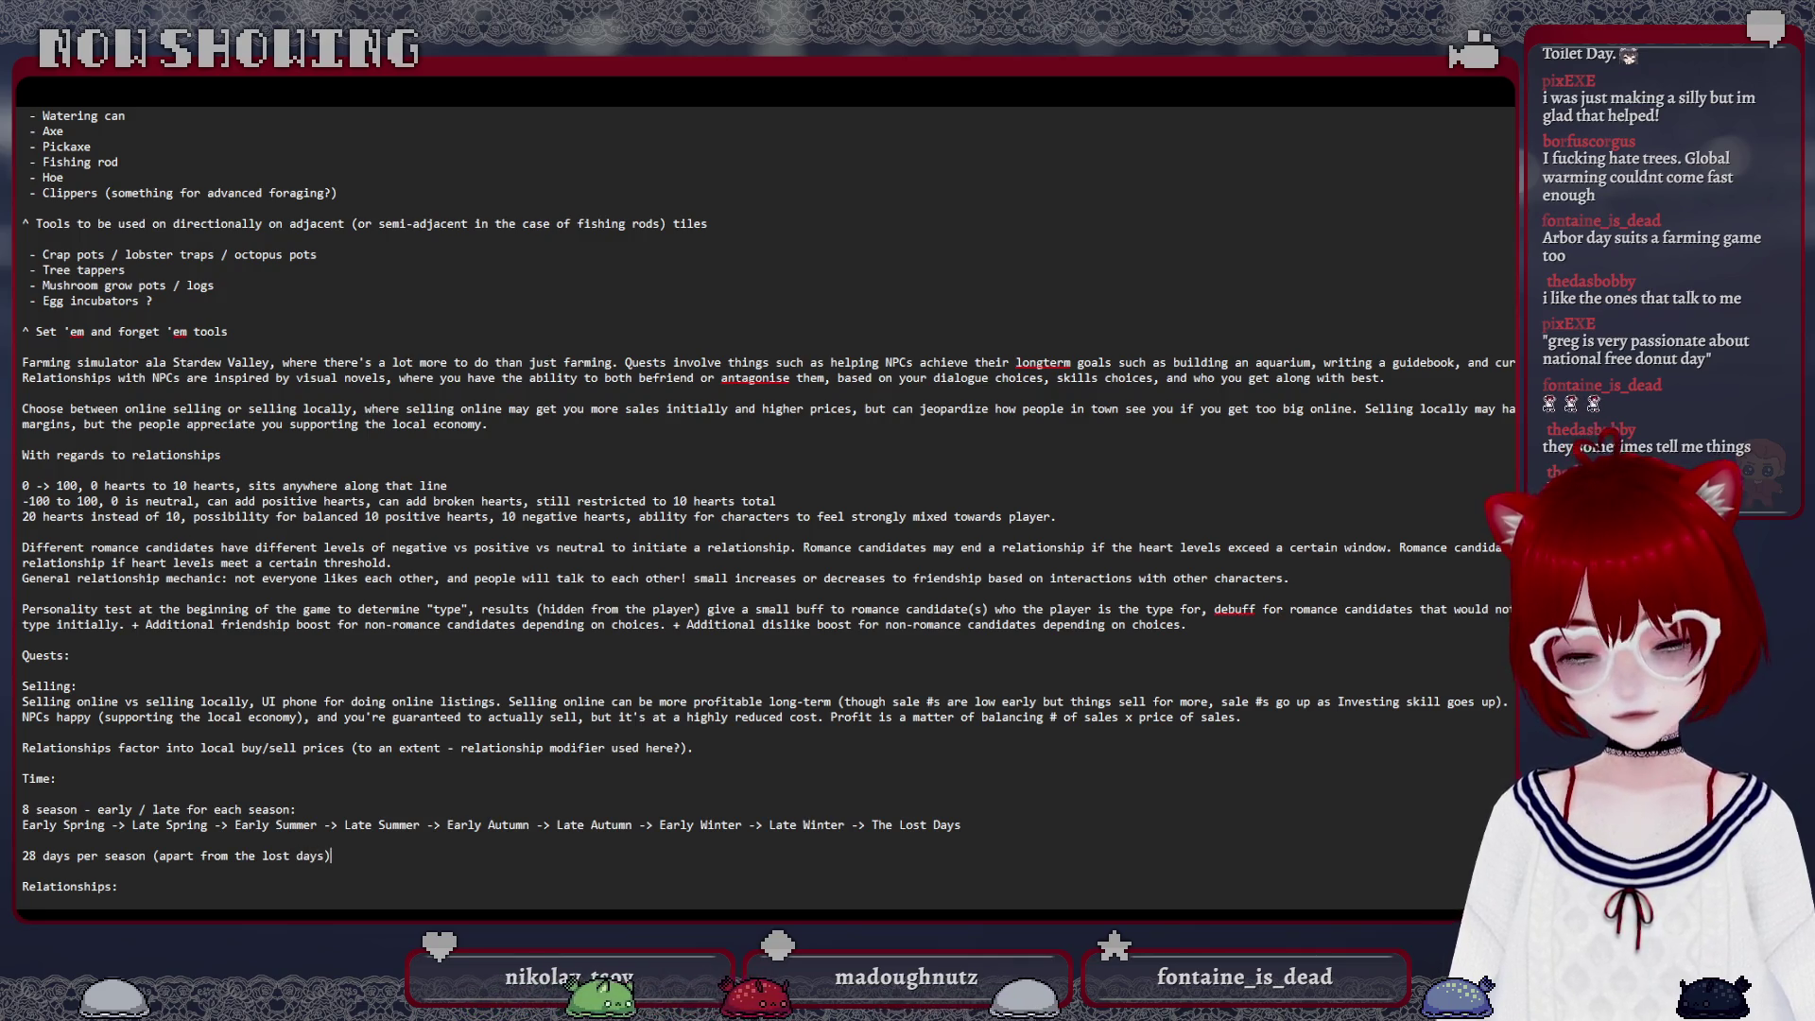
text(,)
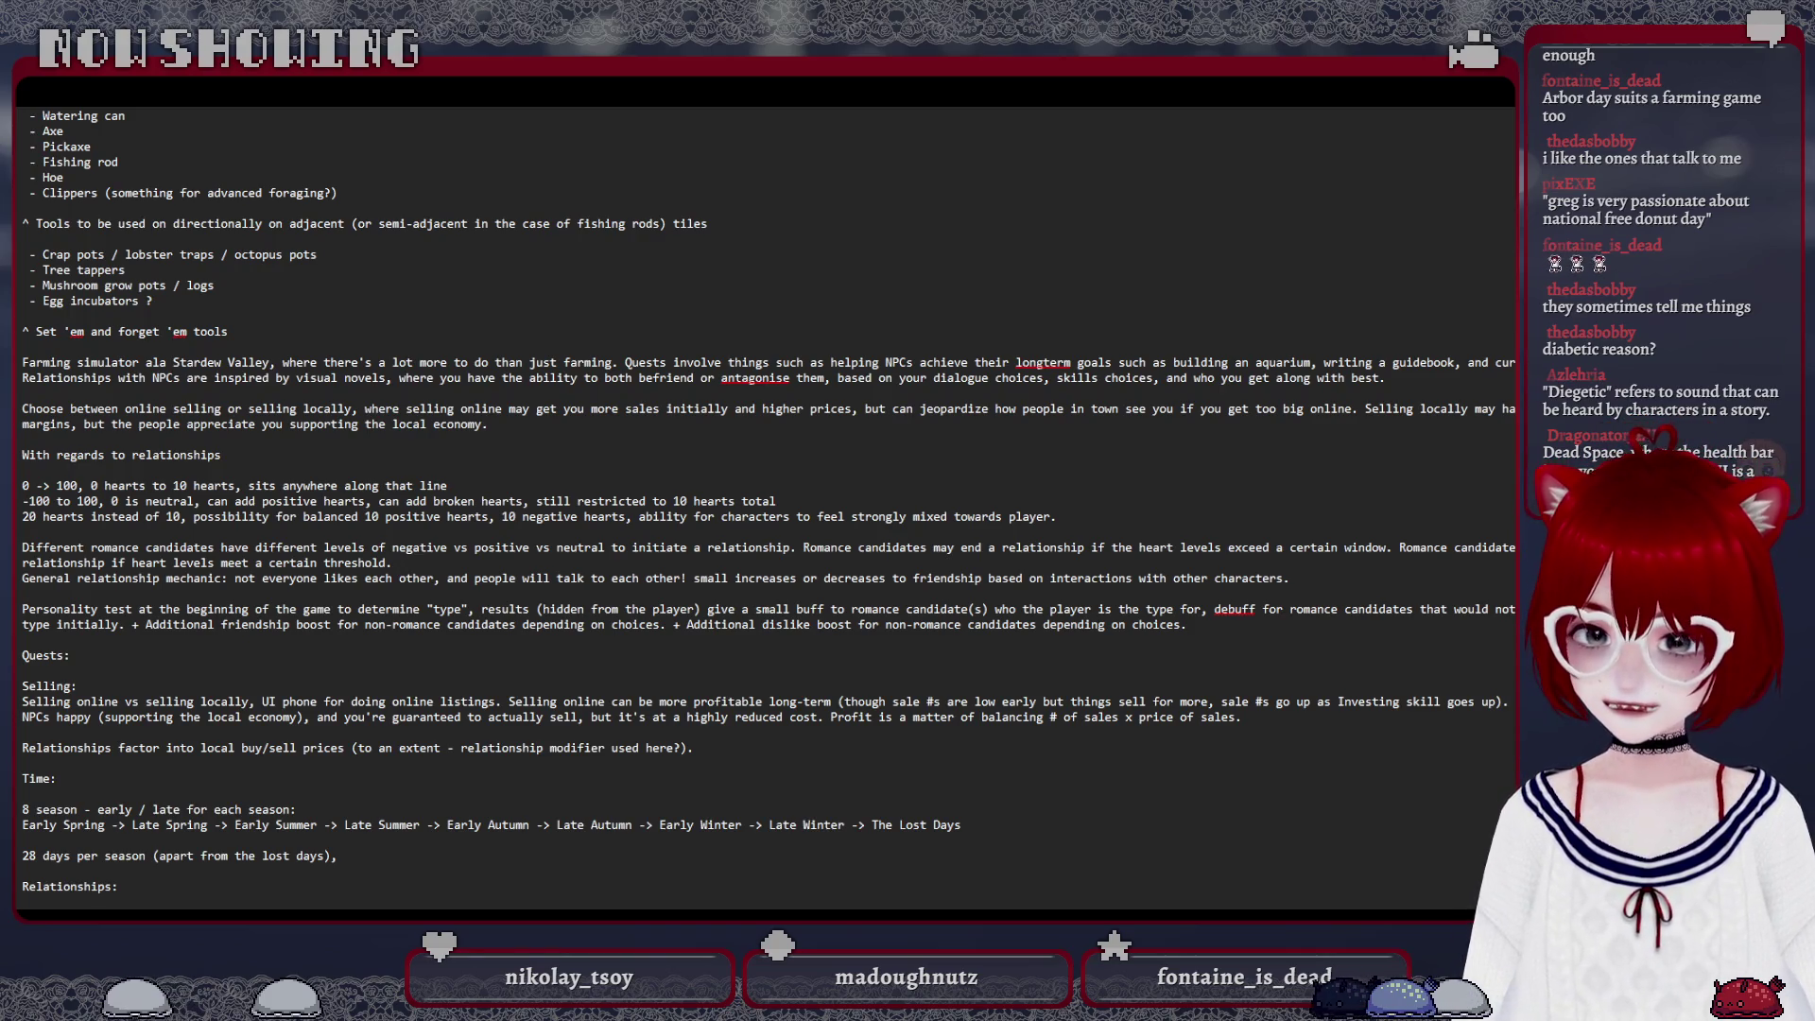
scroll(413, 831, down, 1)
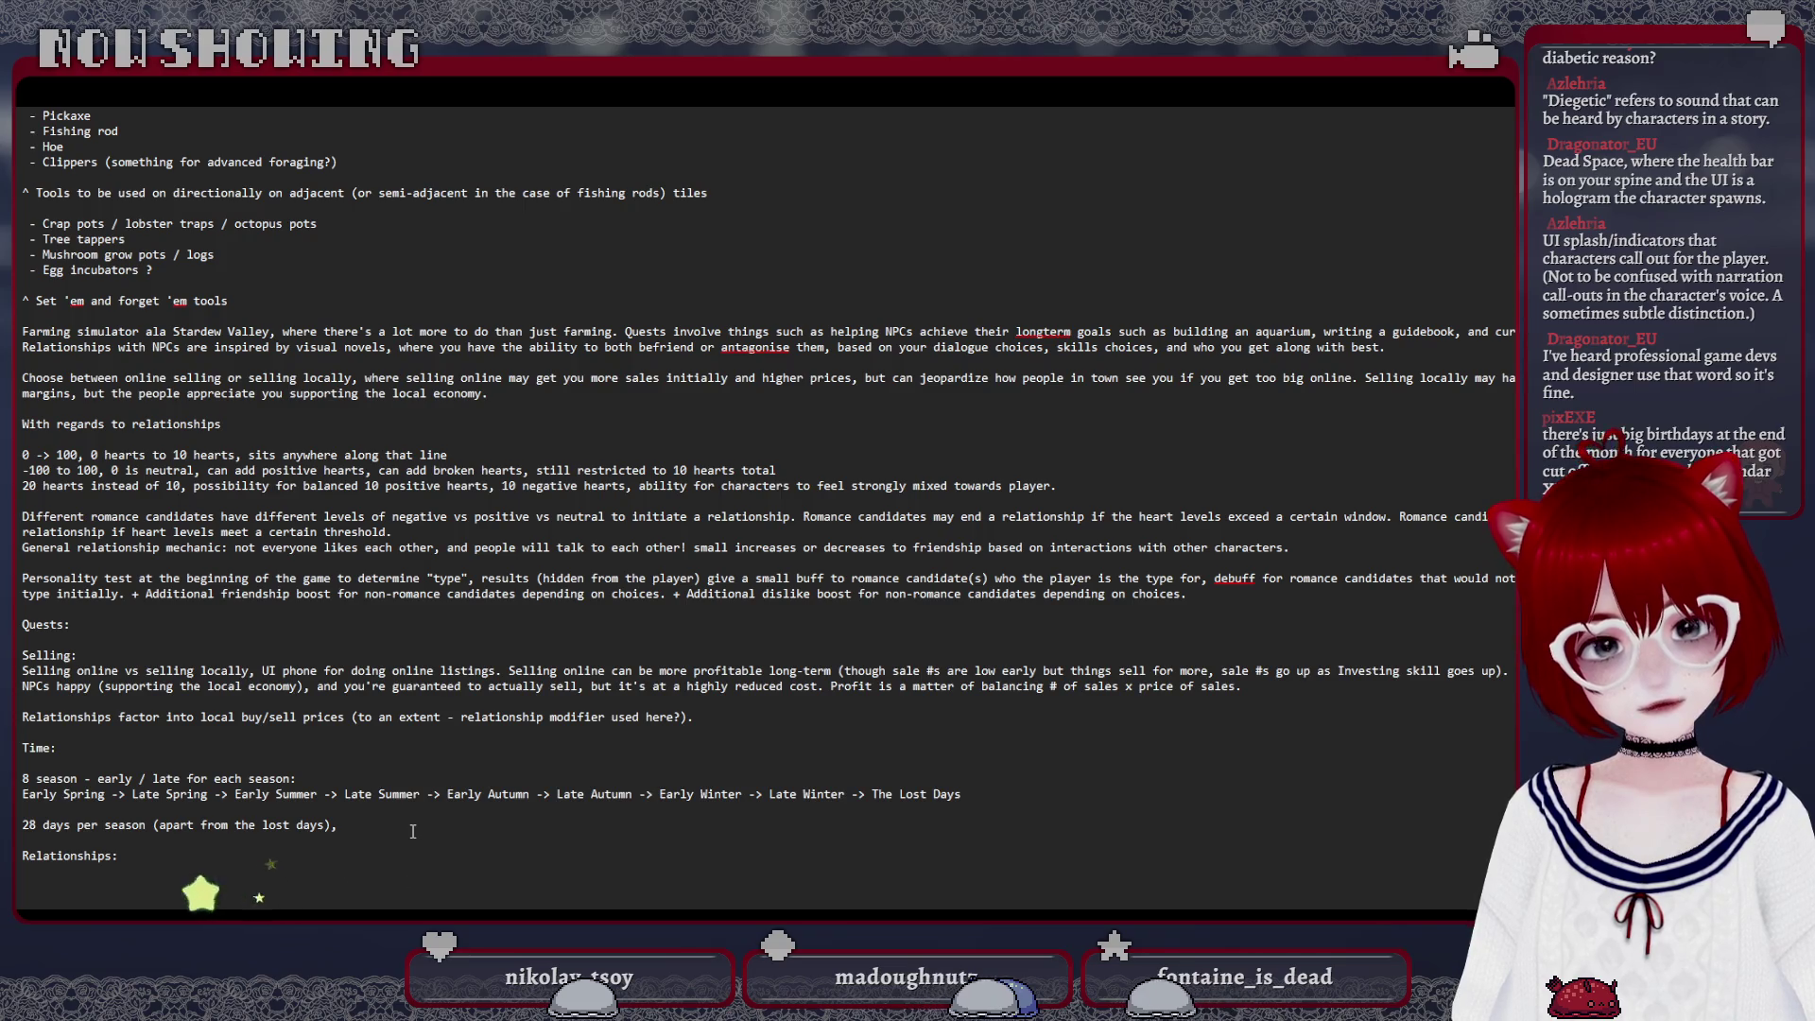
scroll(413, 831, up, 5)
scroll(384, 823, up, 10)
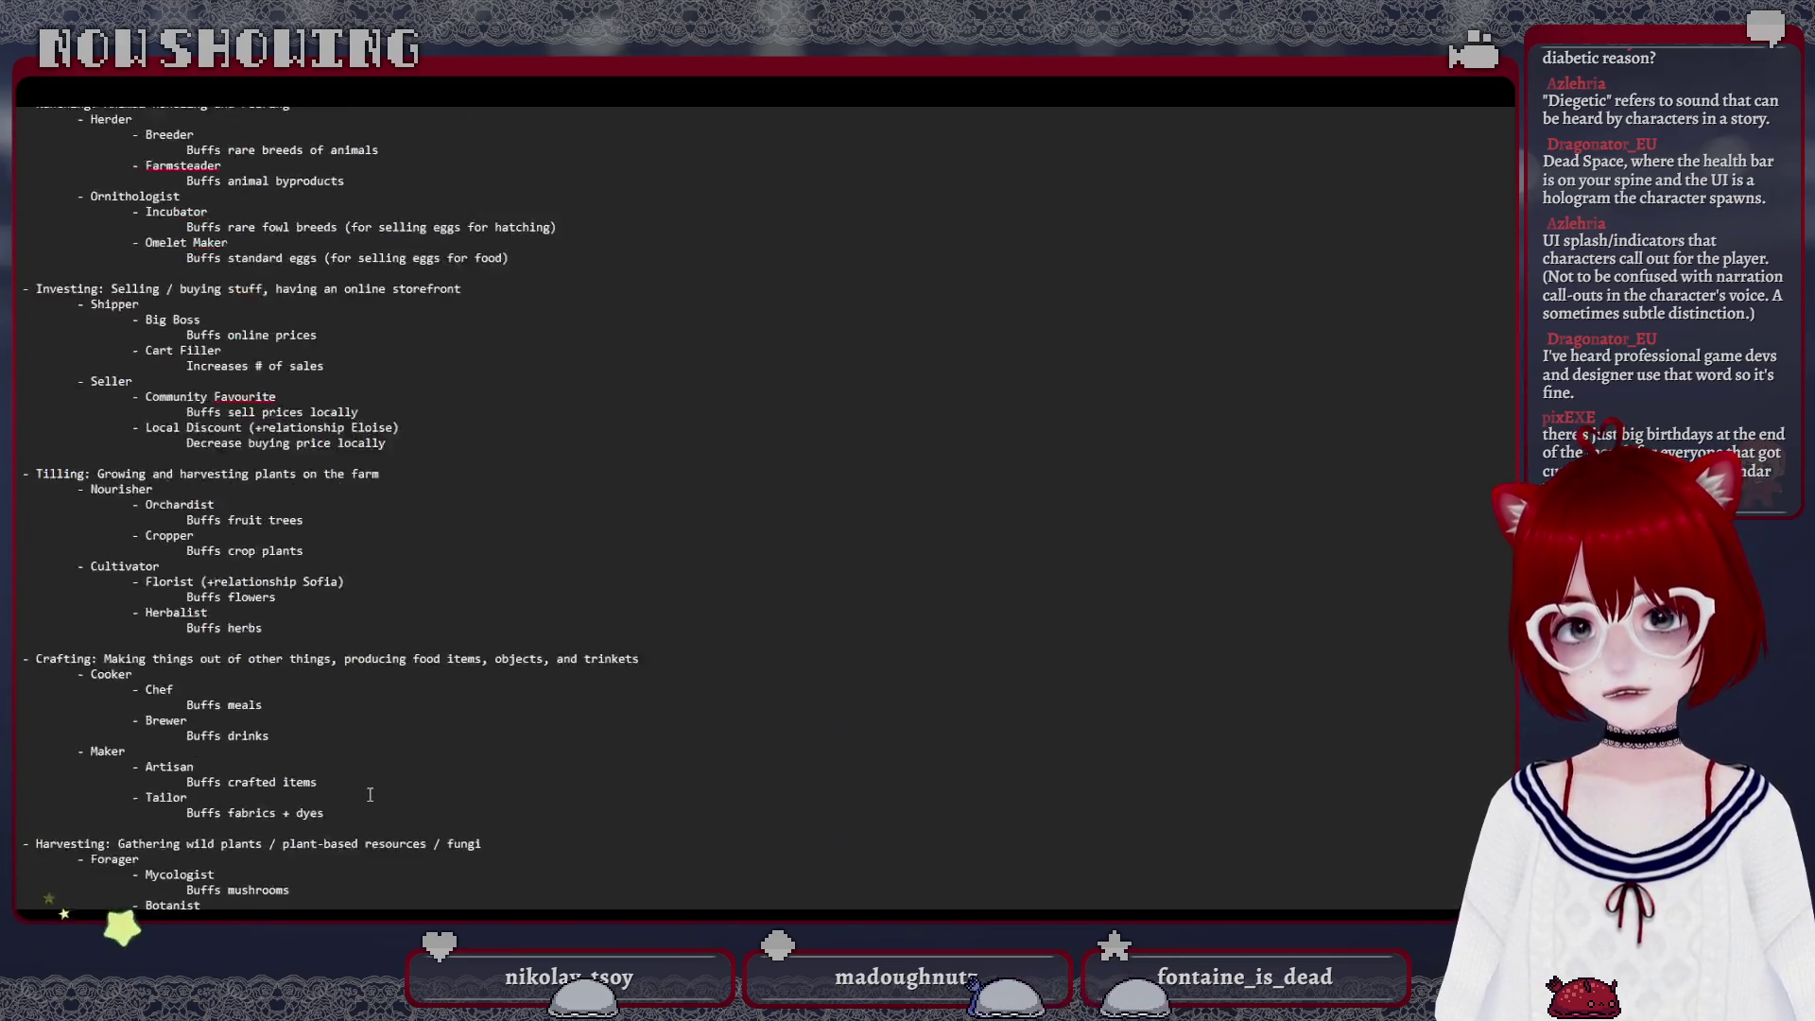
scroll(360, 819, up, 2)
scroll(360, 818, up, 4)
scroll(347, 723, up, 2)
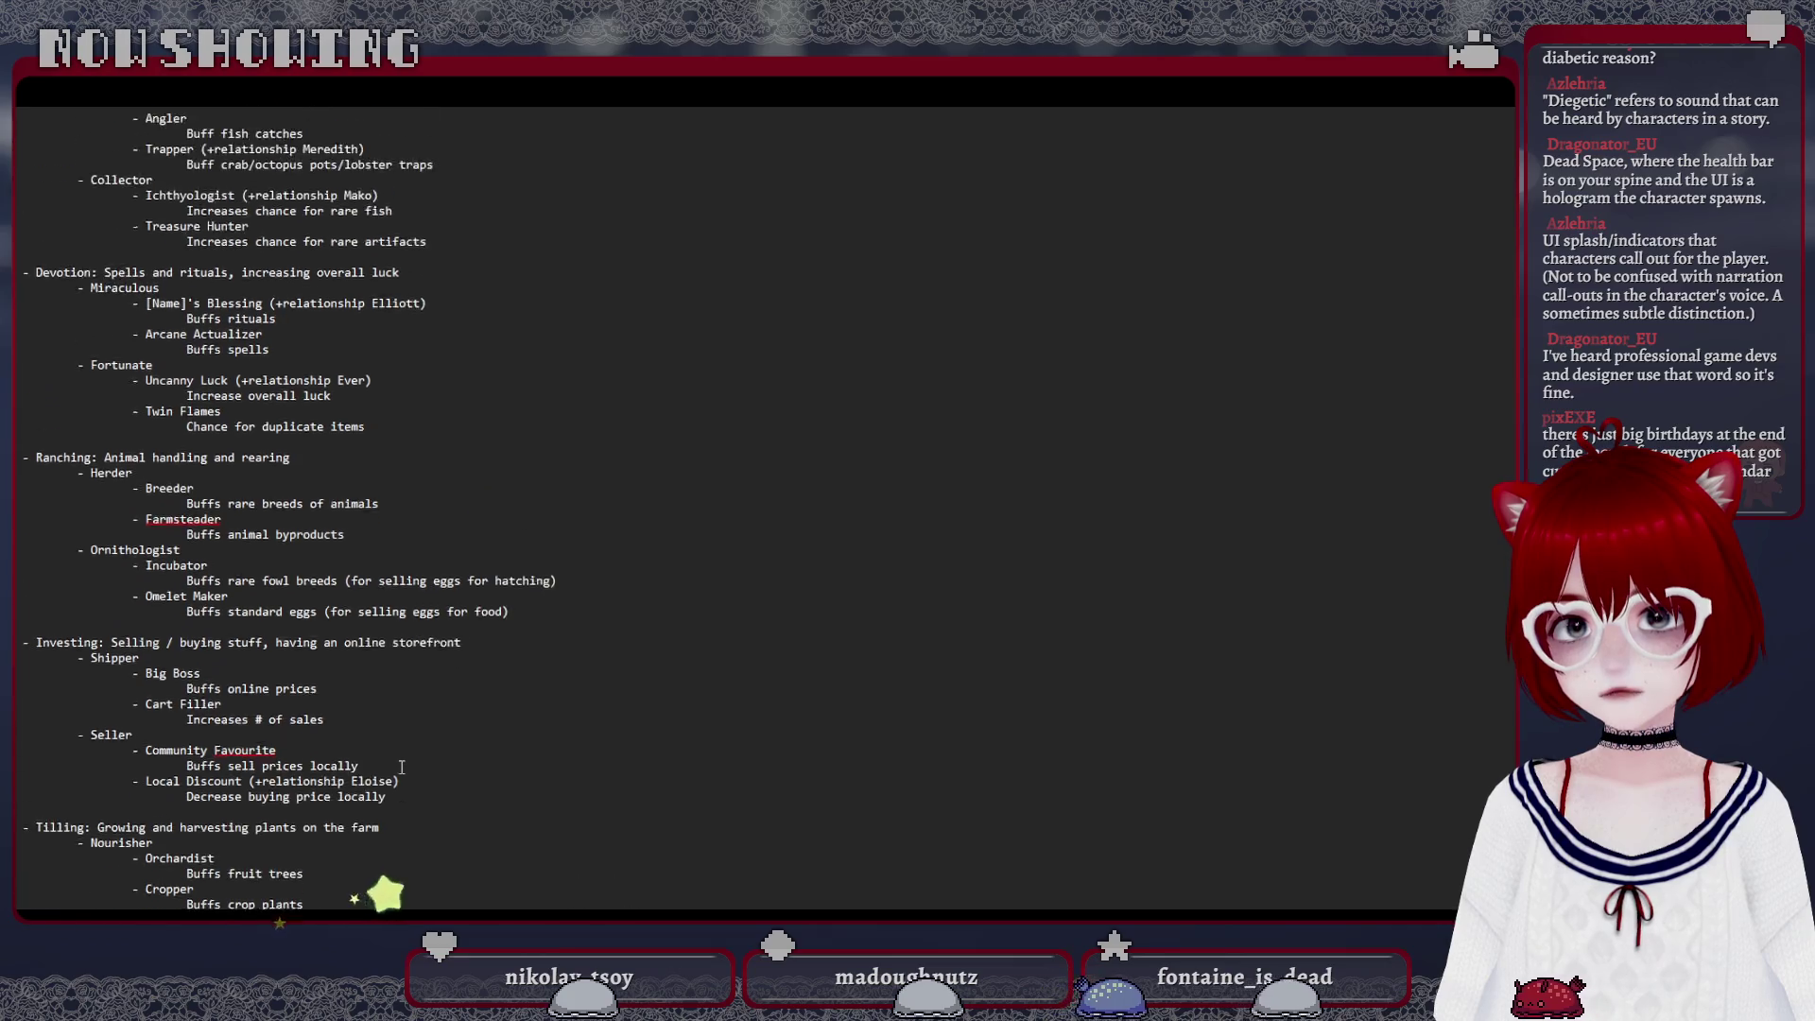
scroll(335, 619, up, 2)
Select the Devotion lines from Buffs rituals through Twin Flames, then clear the selection
mouse_move(366, 534)
mouse_down()
mouse_move(182, 422)
mouse_move(23, 377)
mouse_up()
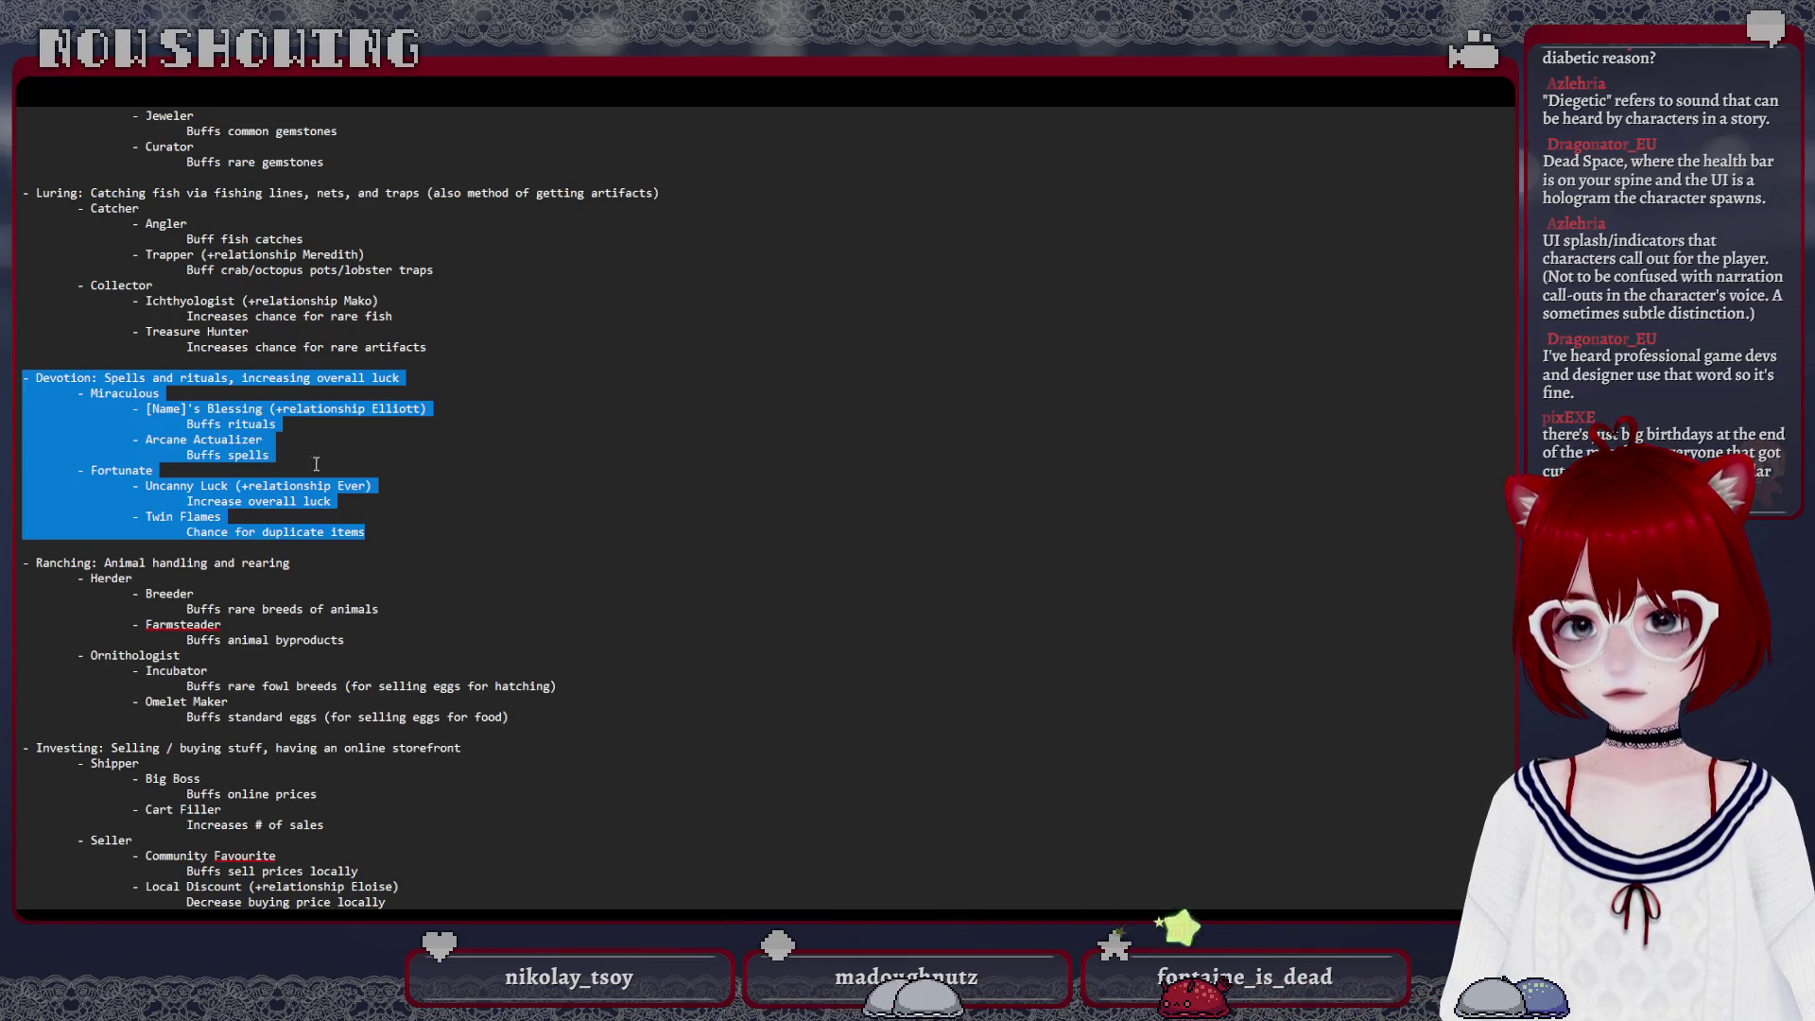
click(350, 500)
scroll(389, 482, down, 5)
scroll(389, 482, down, 10)
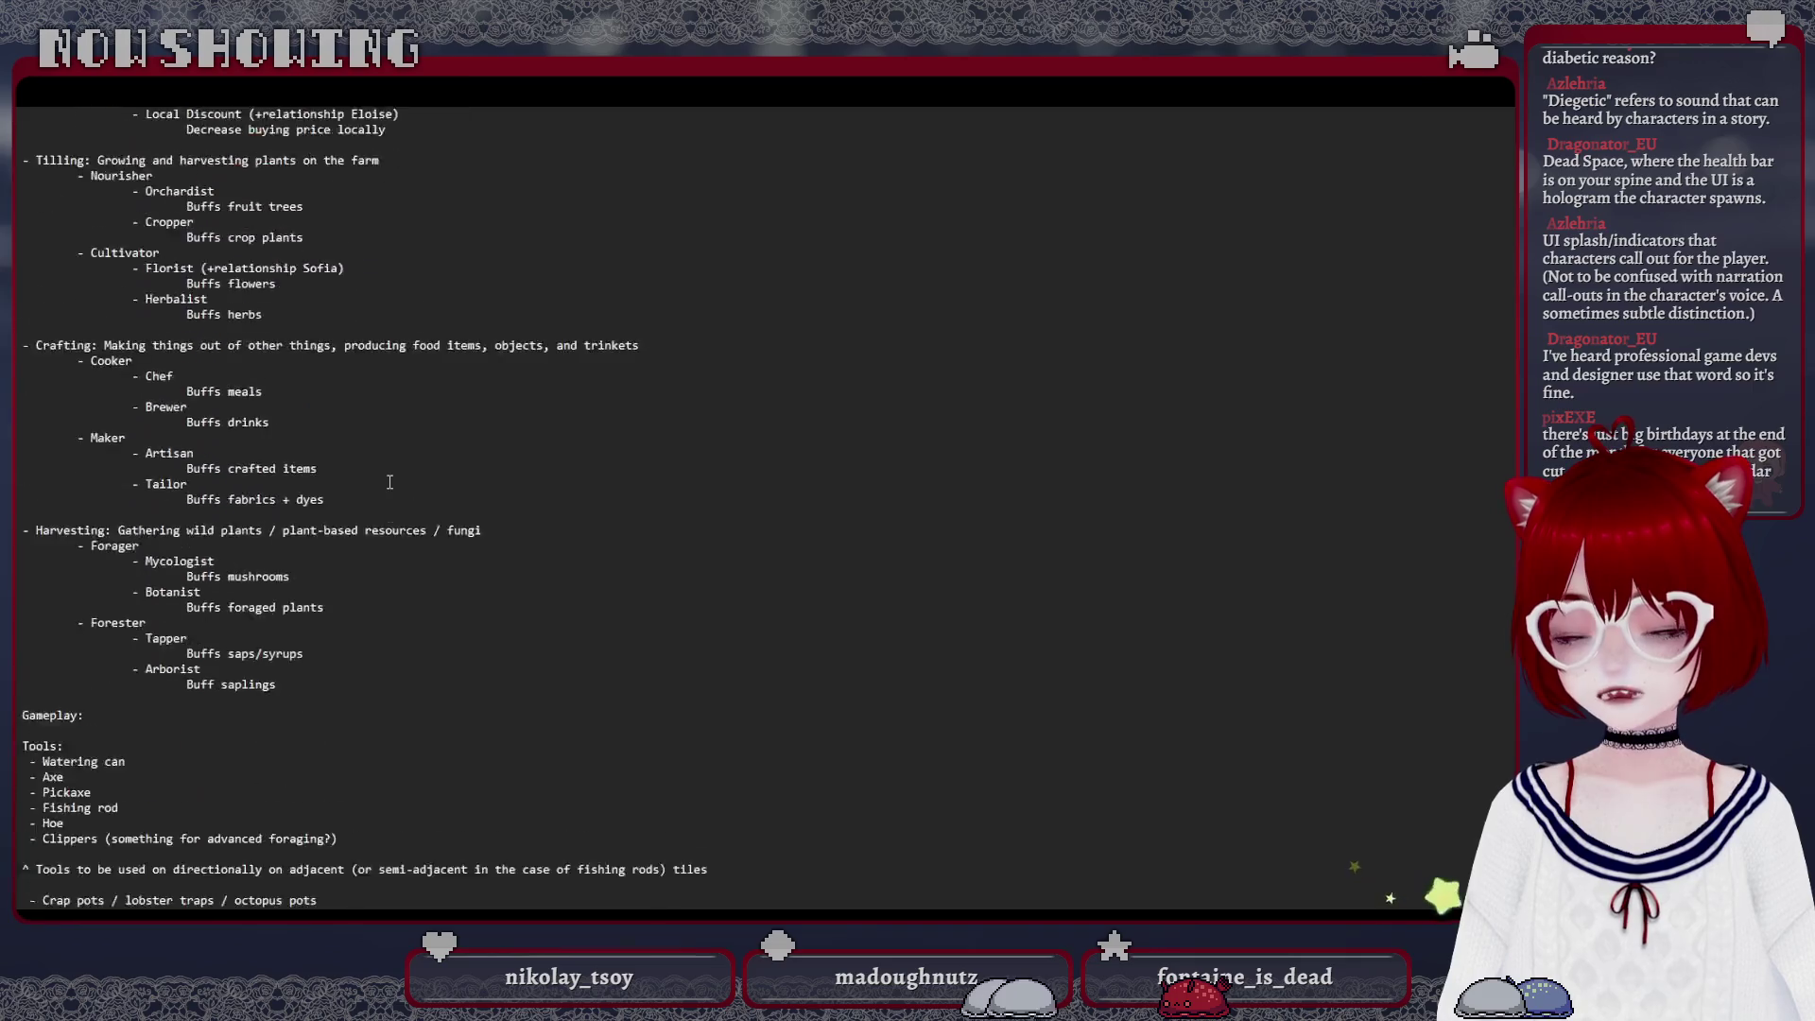
scroll(386, 480, down, 10)
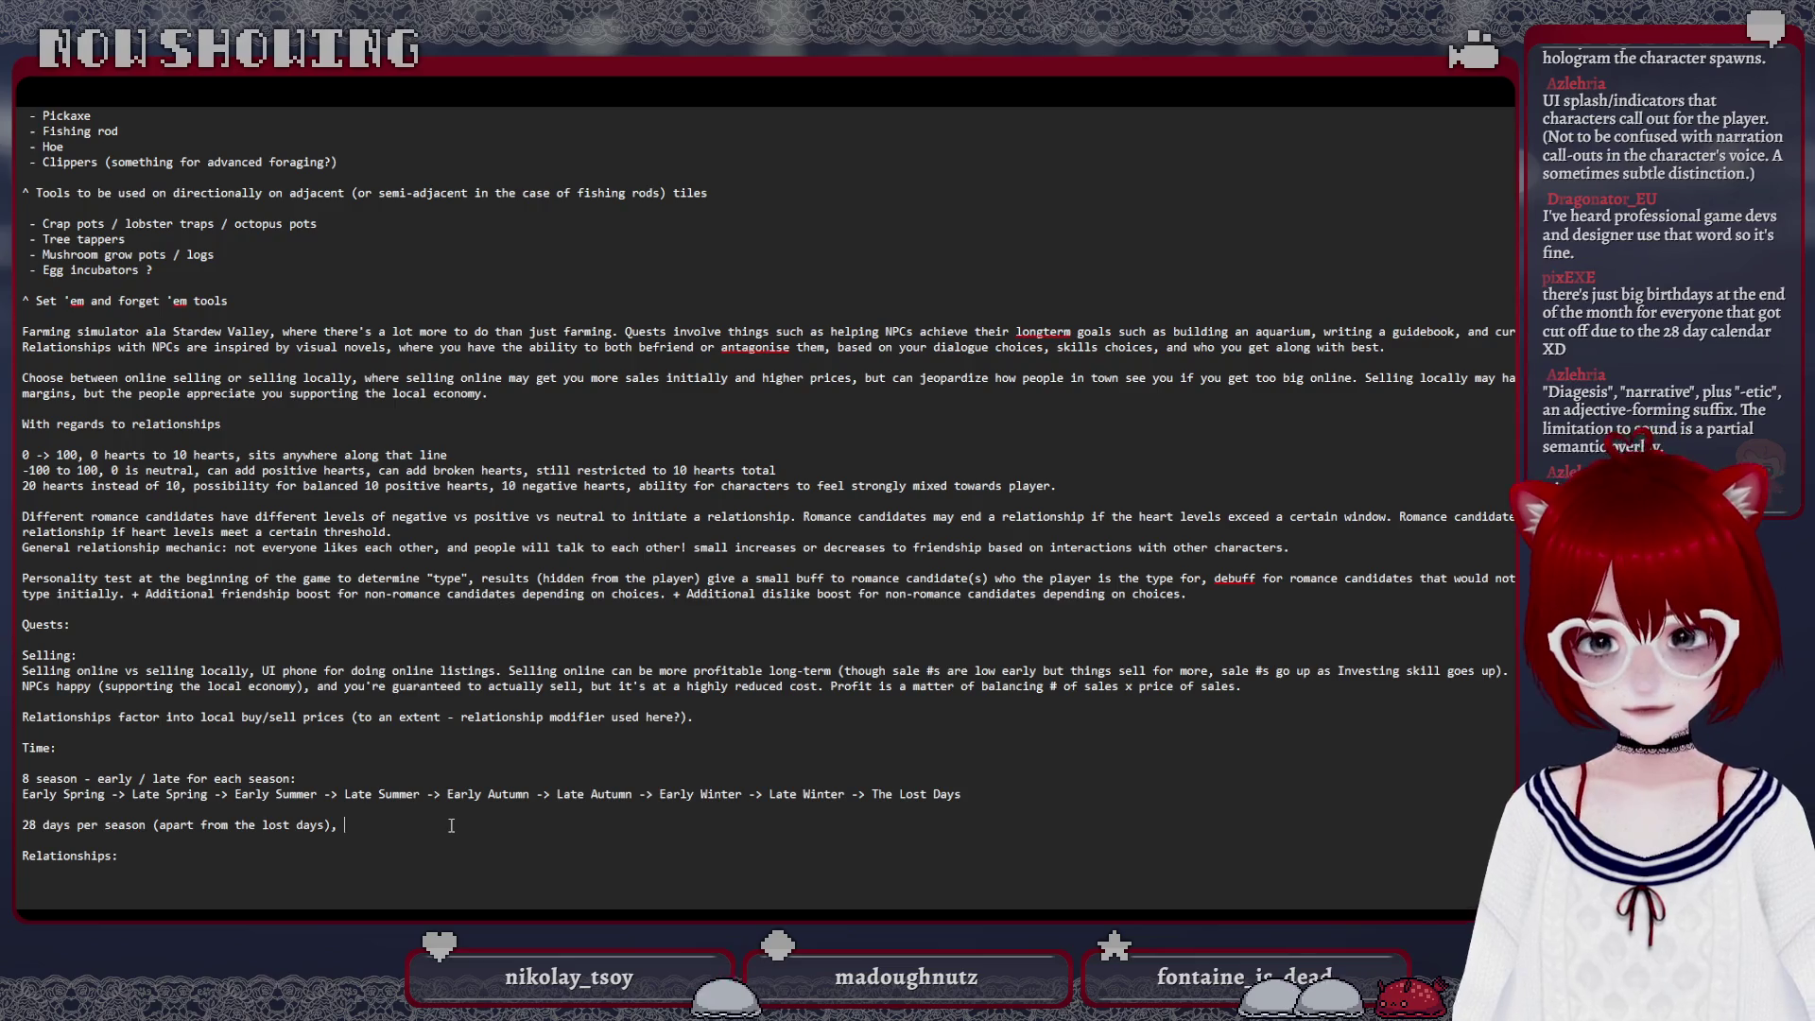
text(Lost days)
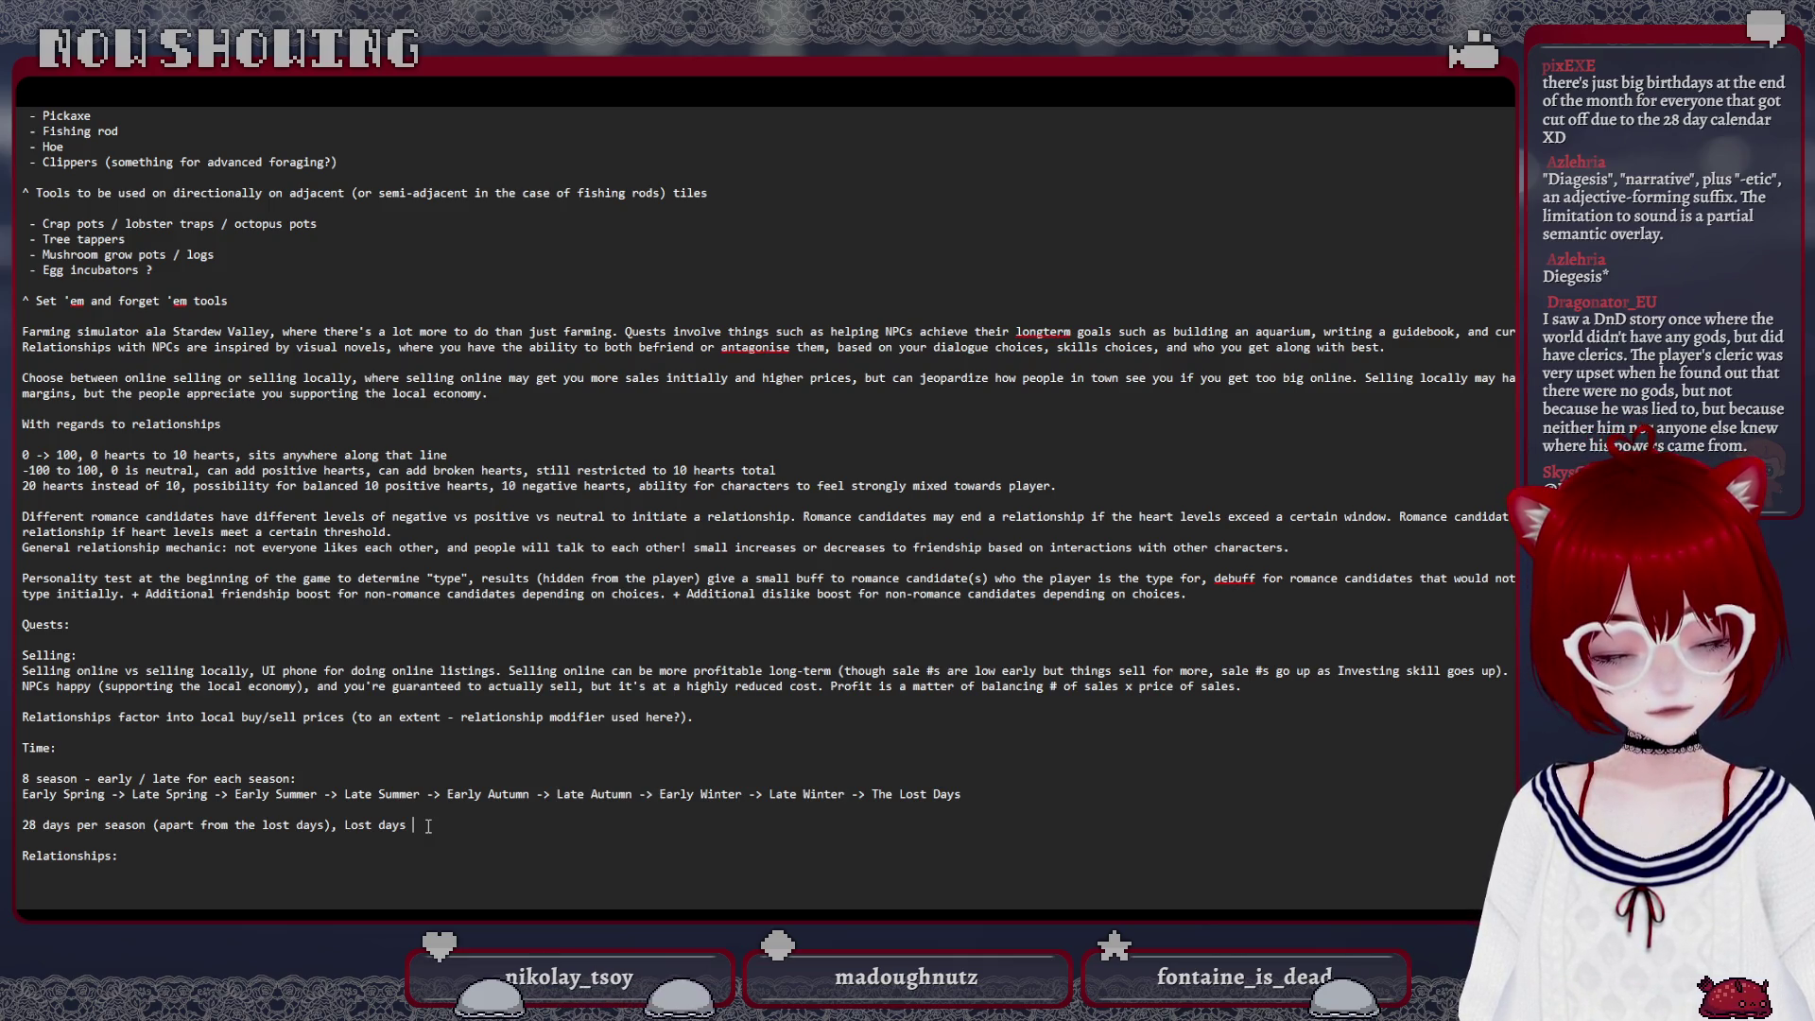
text(for the extra days)
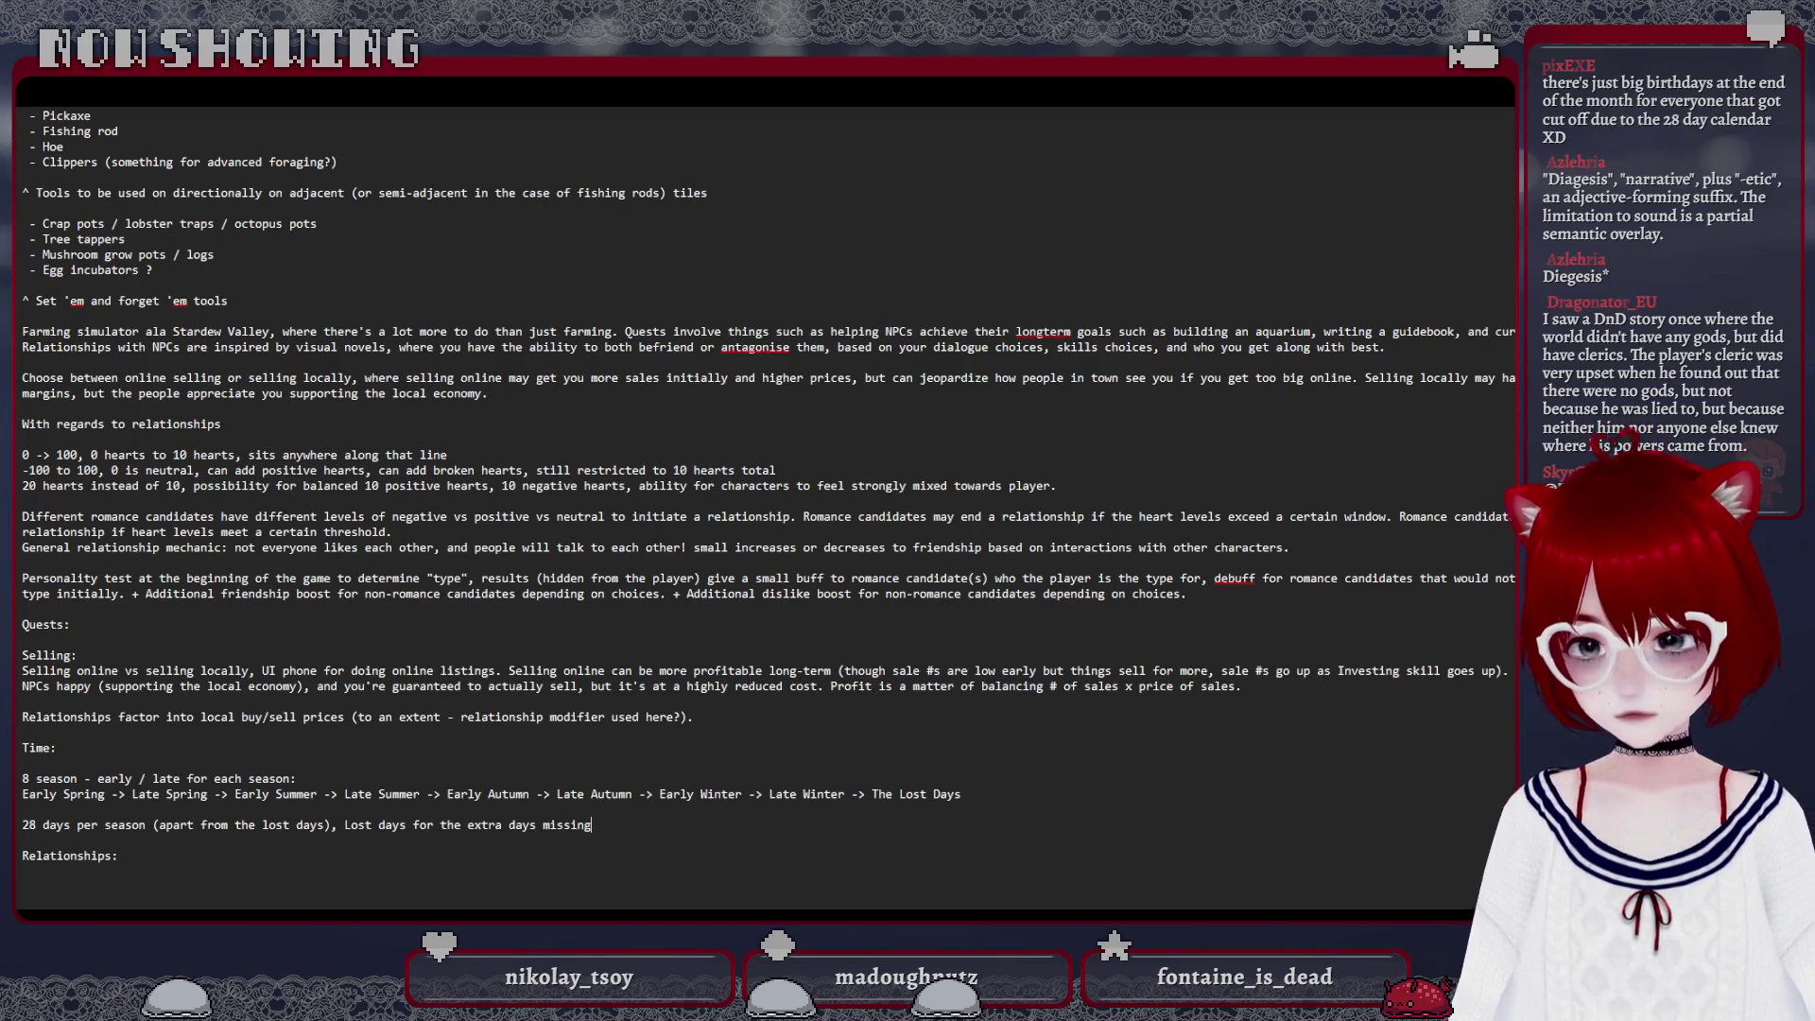
text(missing from the c)
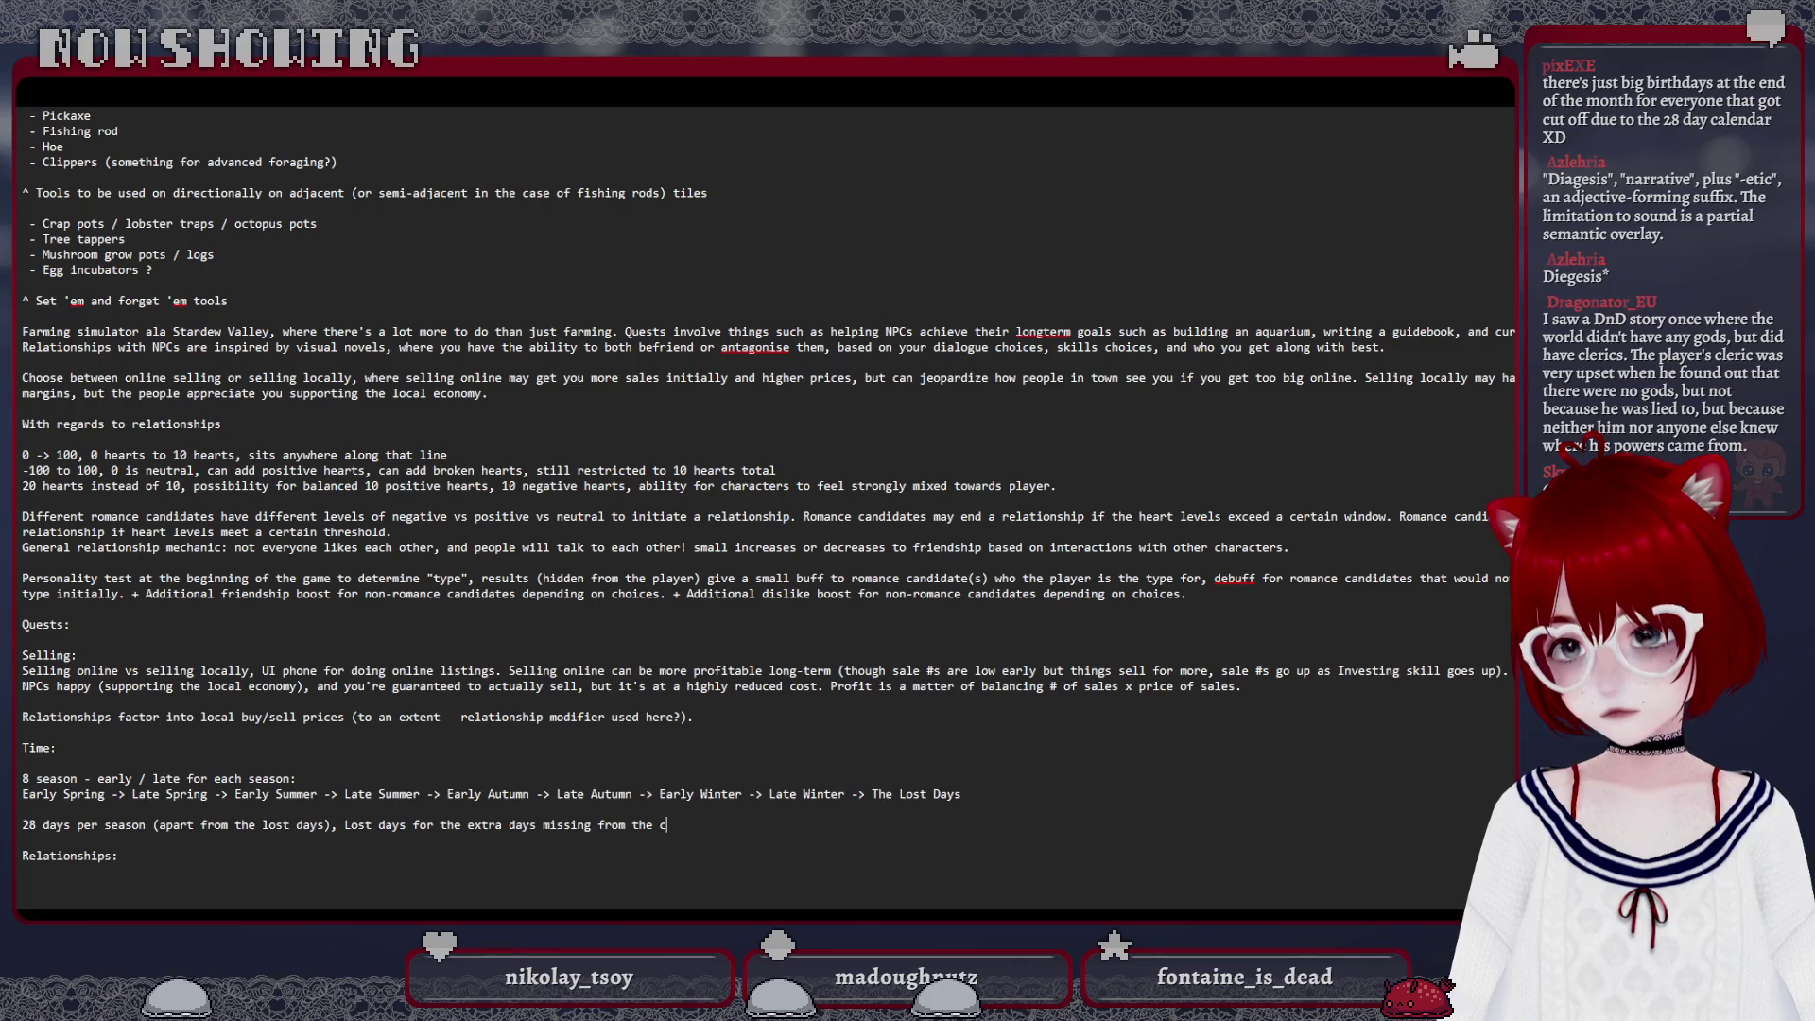
text(ystem,)
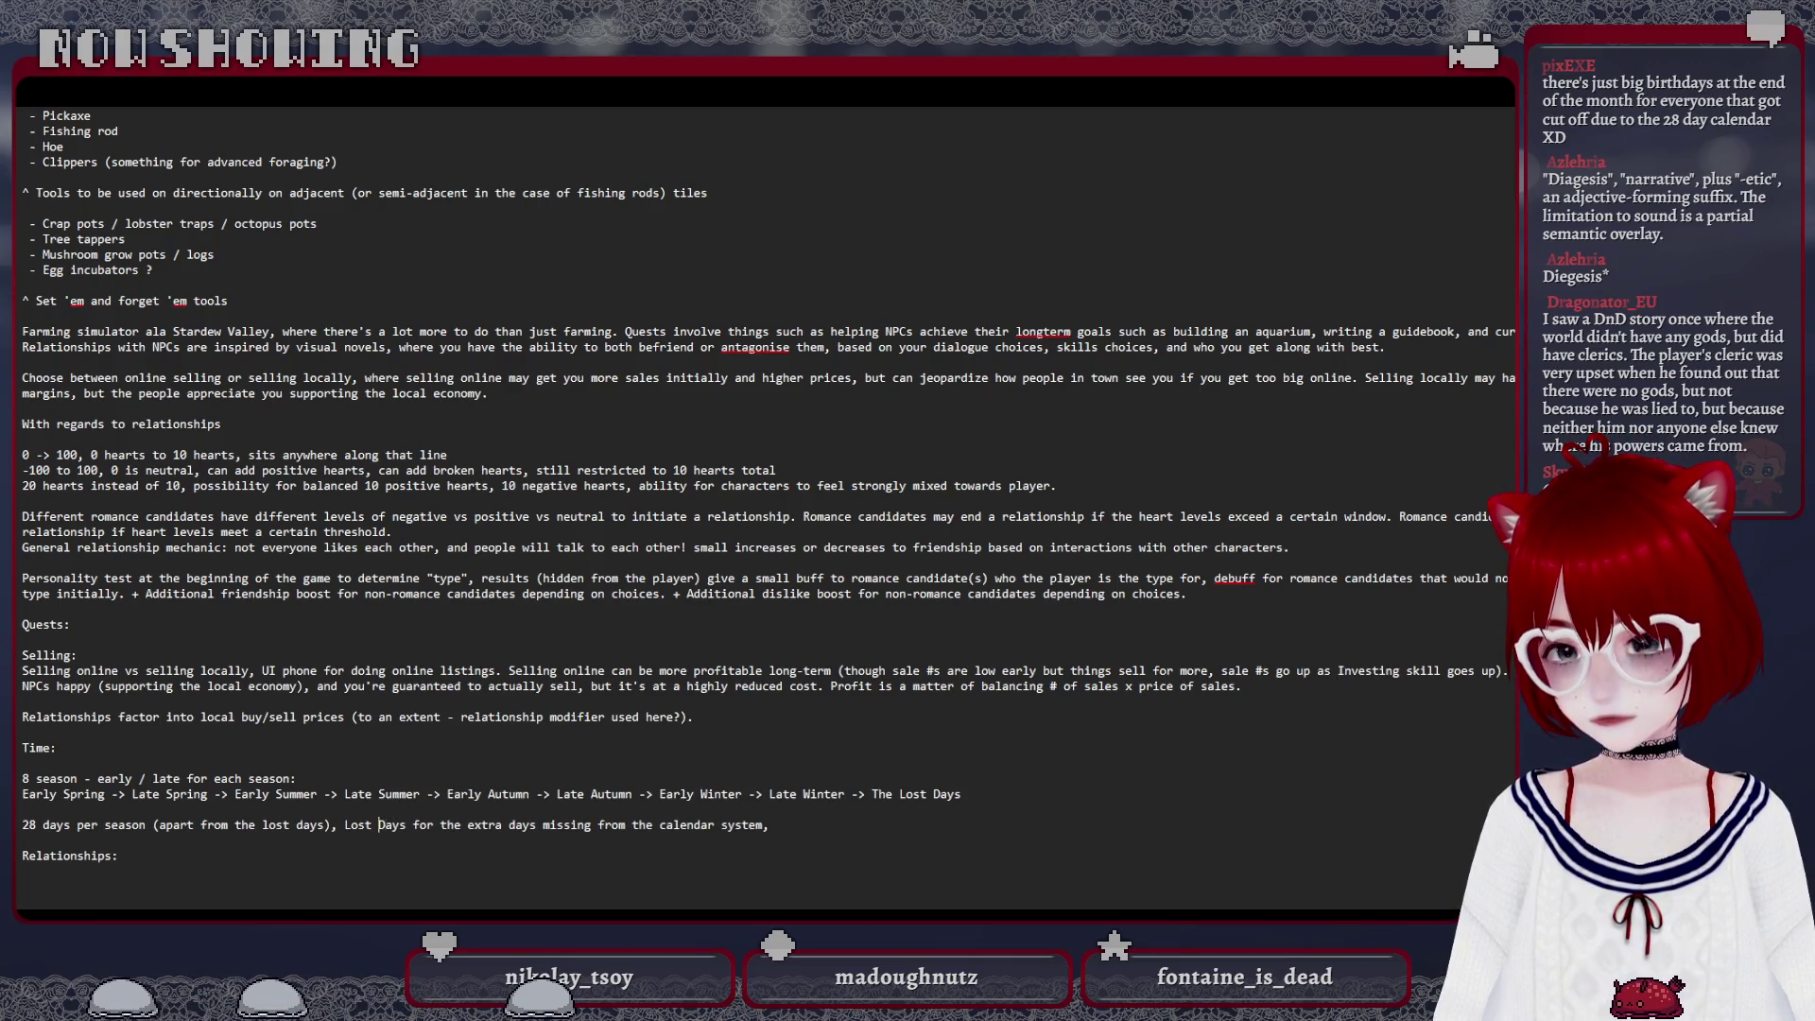
text(The )
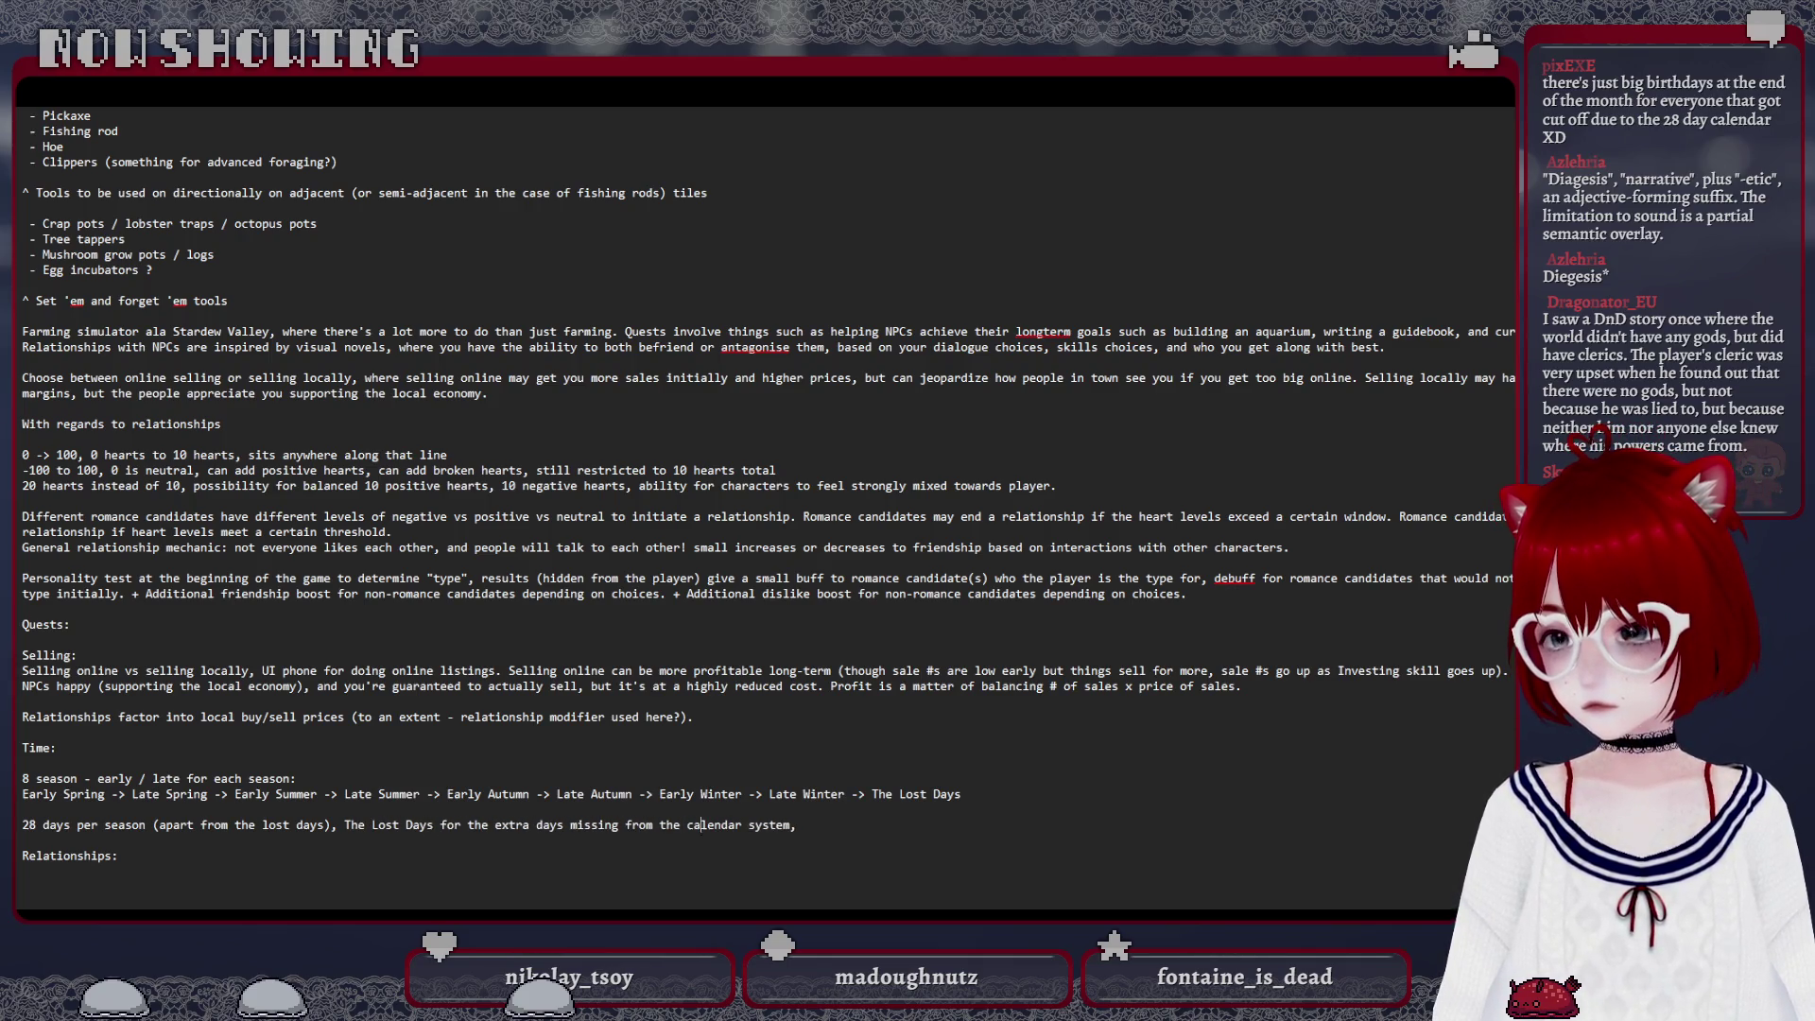
text( no gameplay during this time, but big end of)
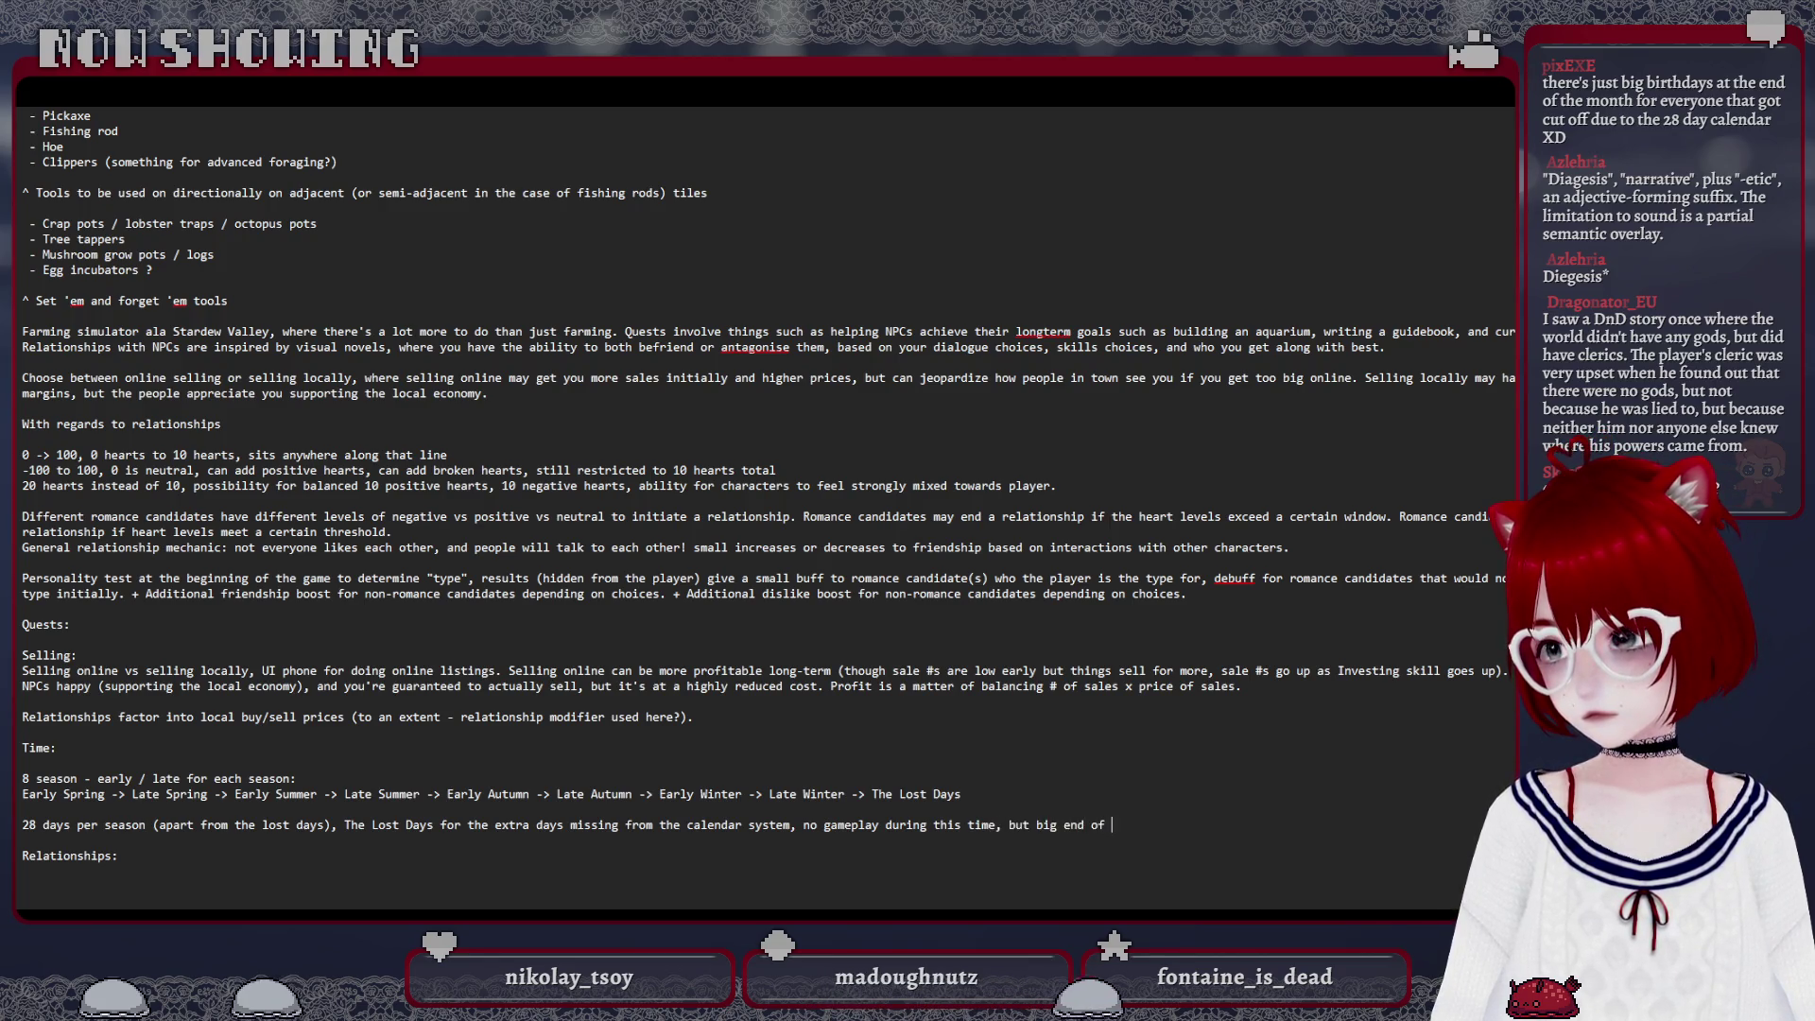
Correct the mistyped word to 'year' and add two blank lines above Relationships
key(BackSpace)
key(BackSpace)
text(ear c)
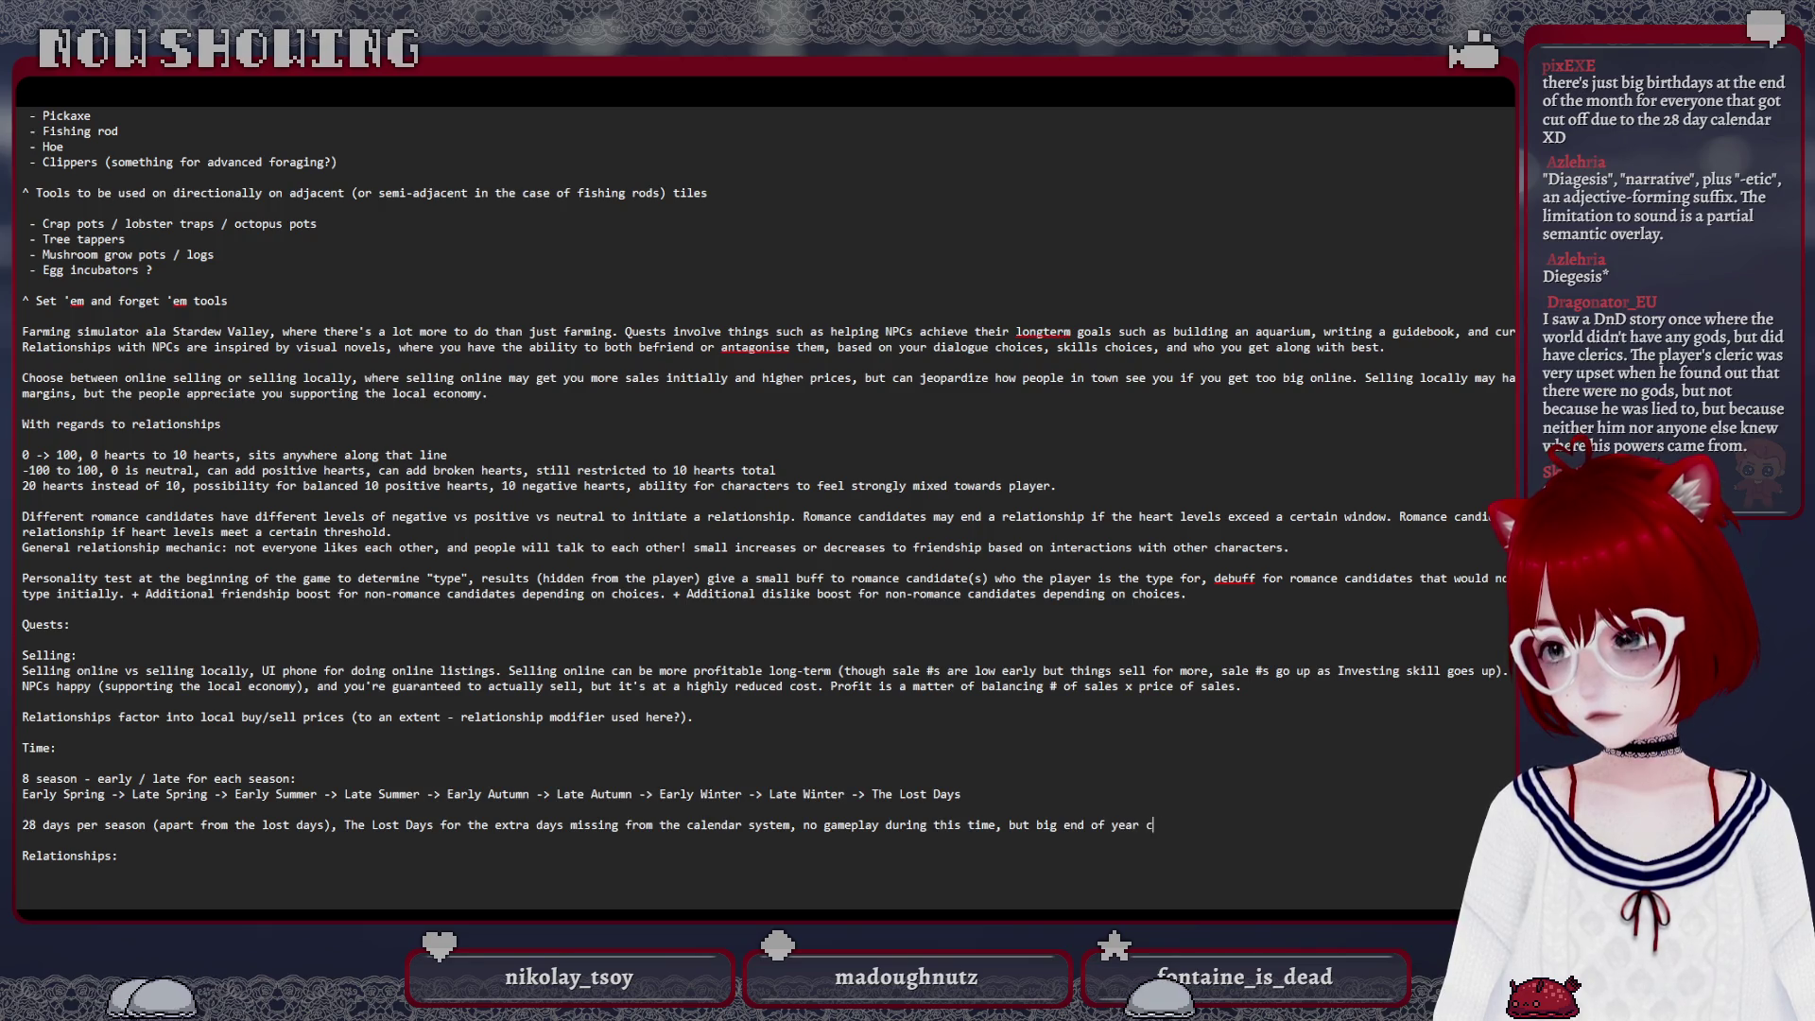
text(elebration l)
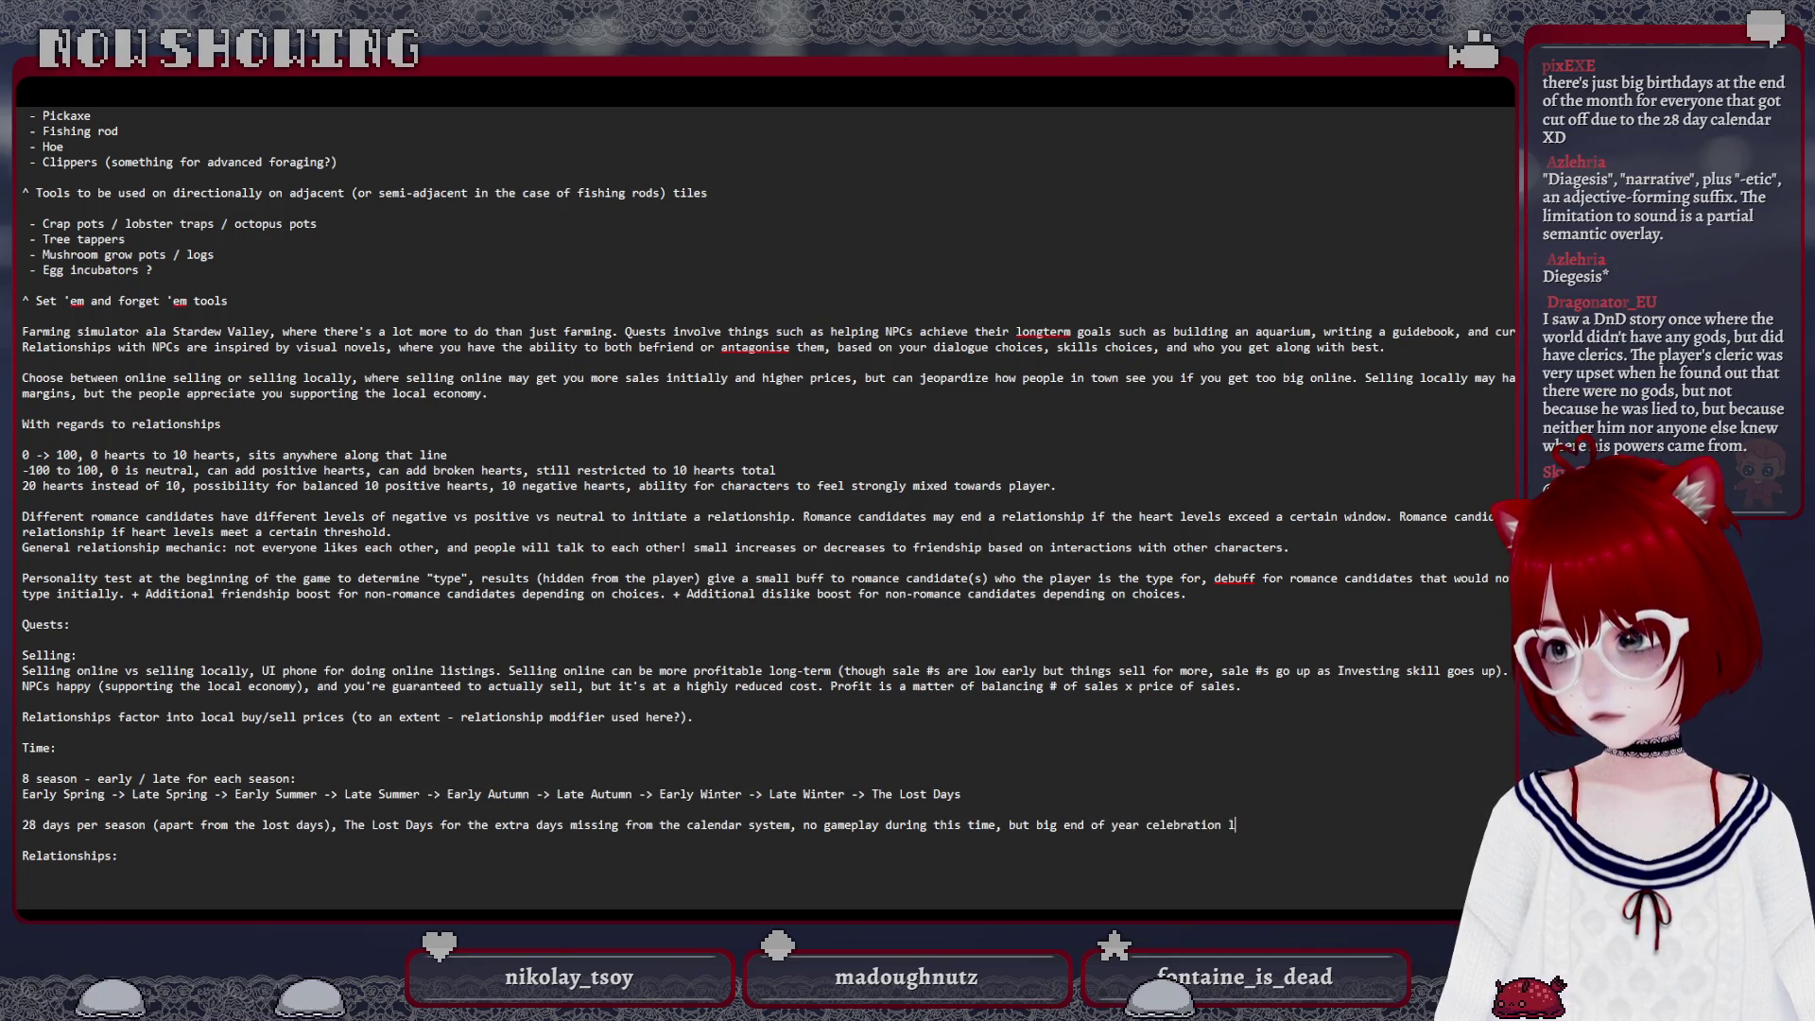
text(eading up to )
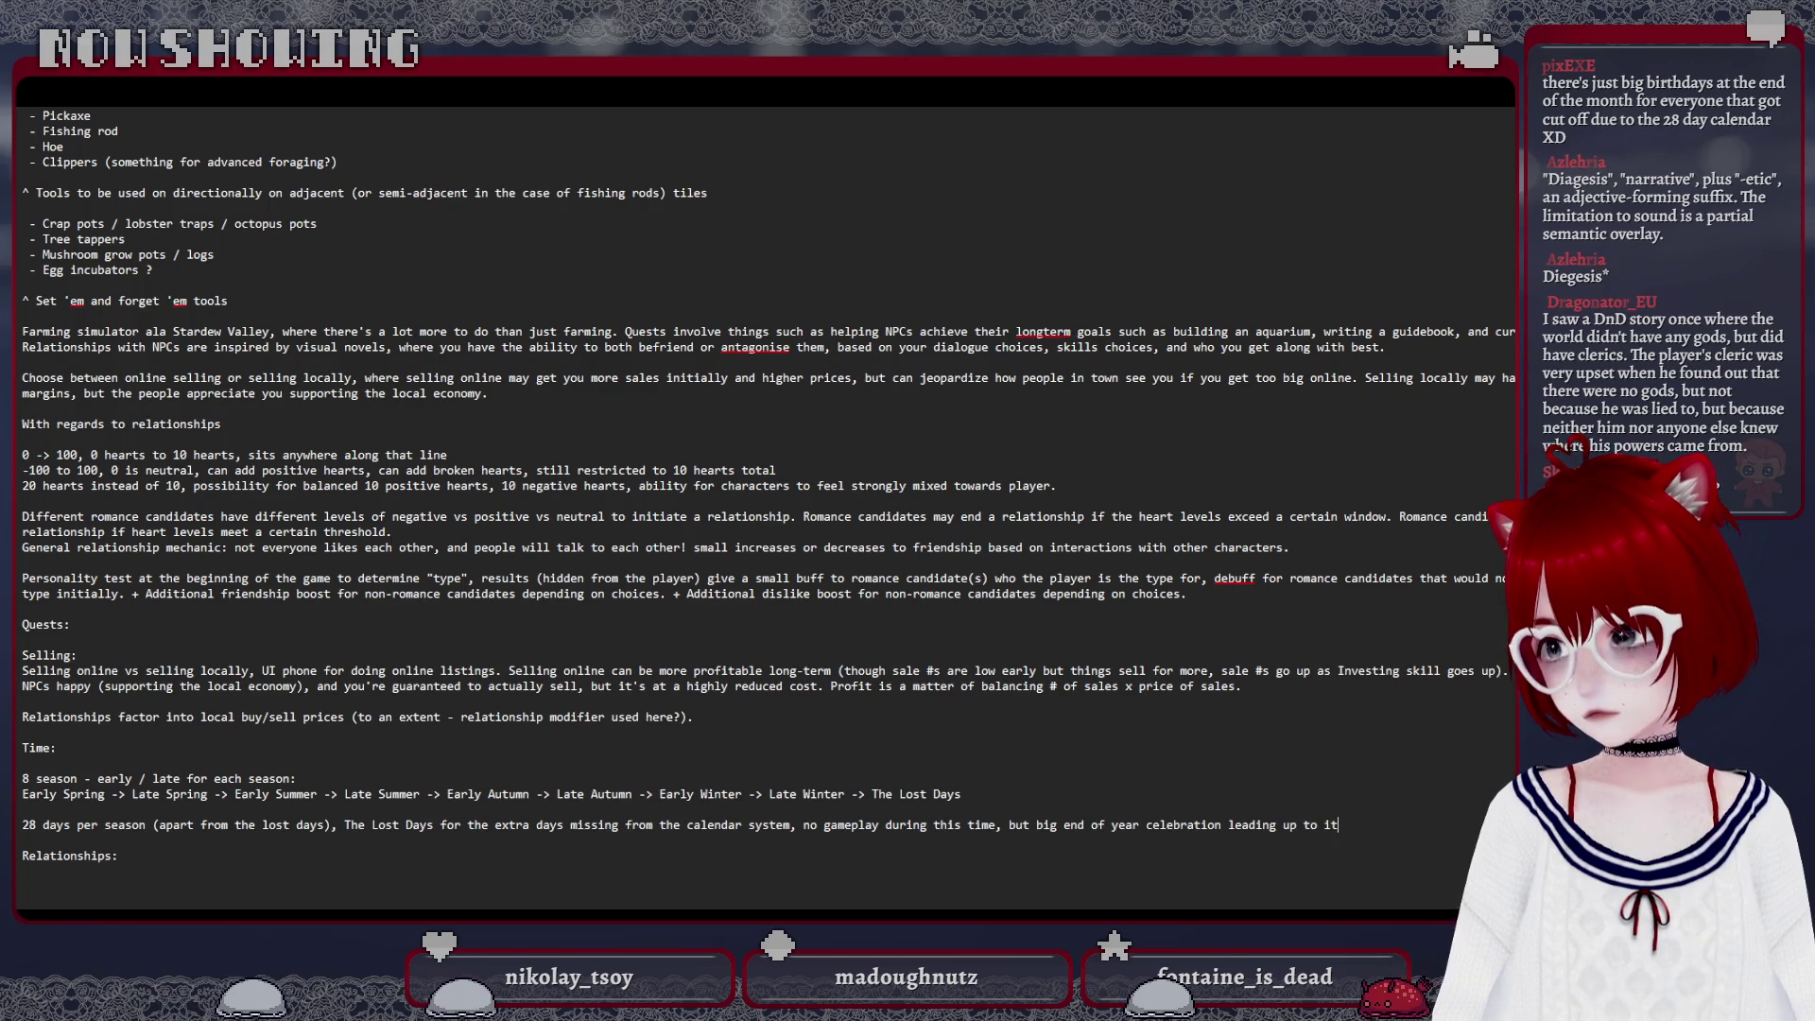
text(it)
key(Return)
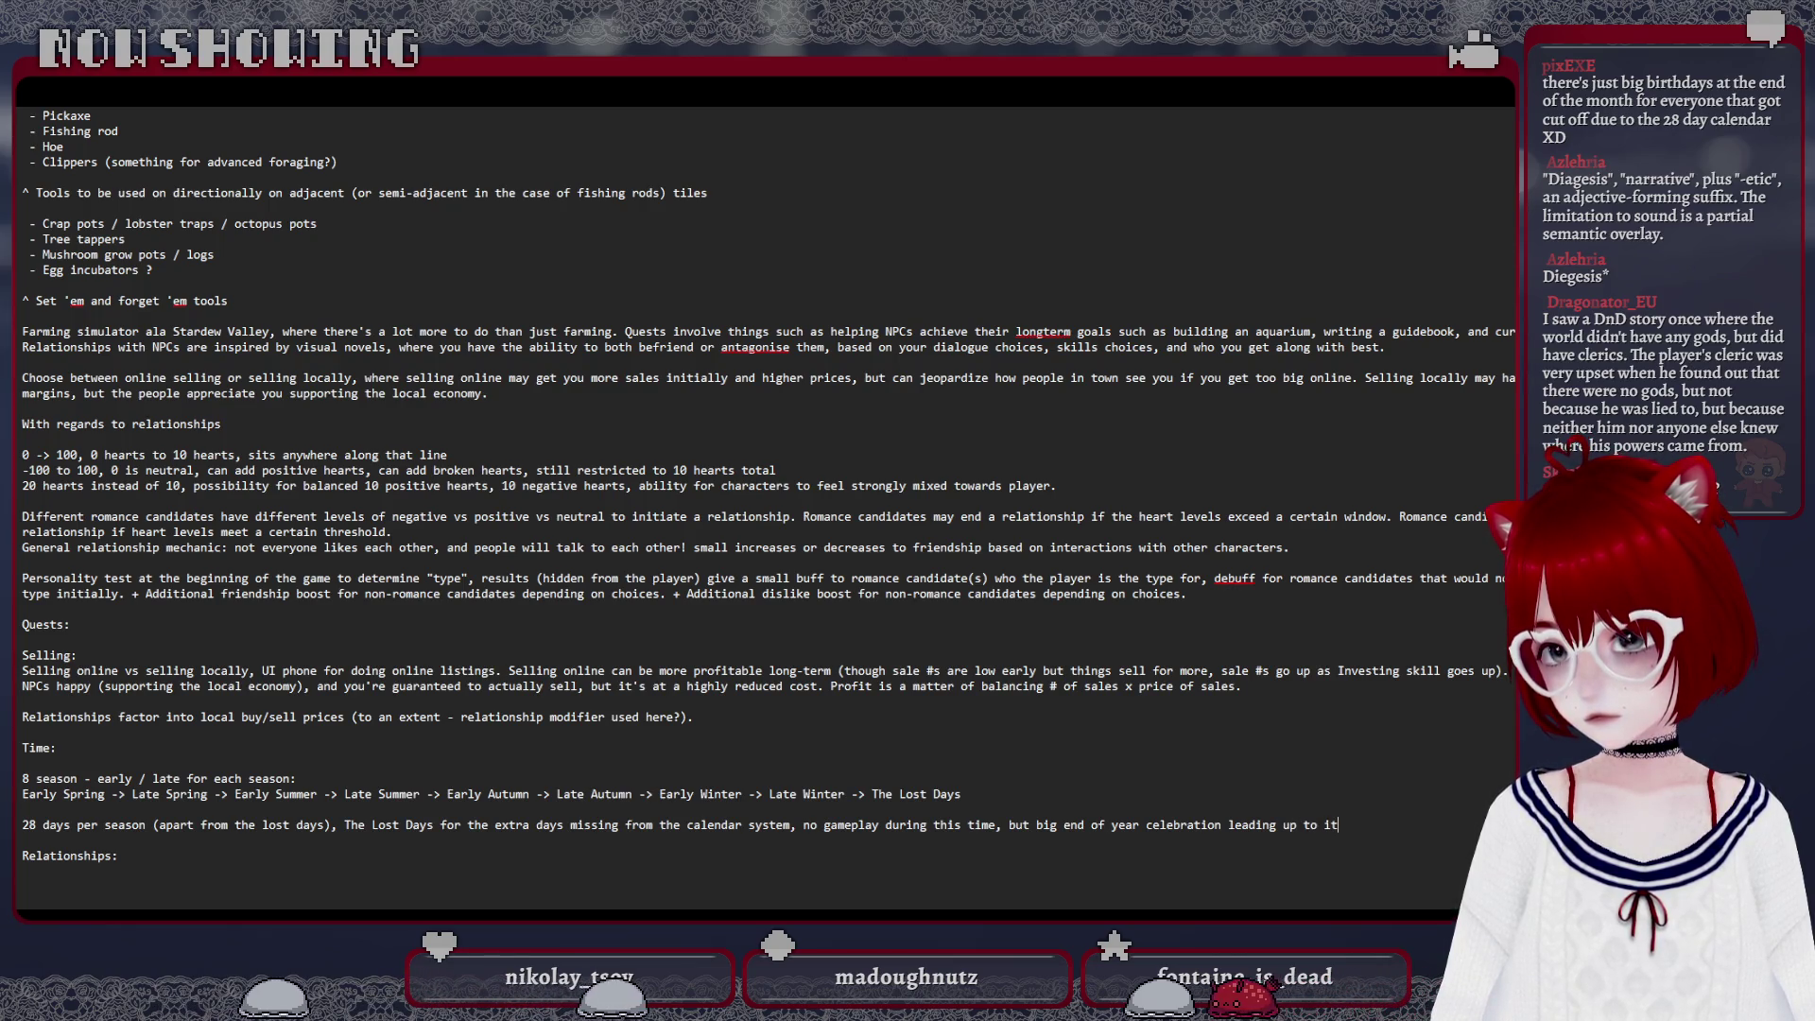
key(Return)
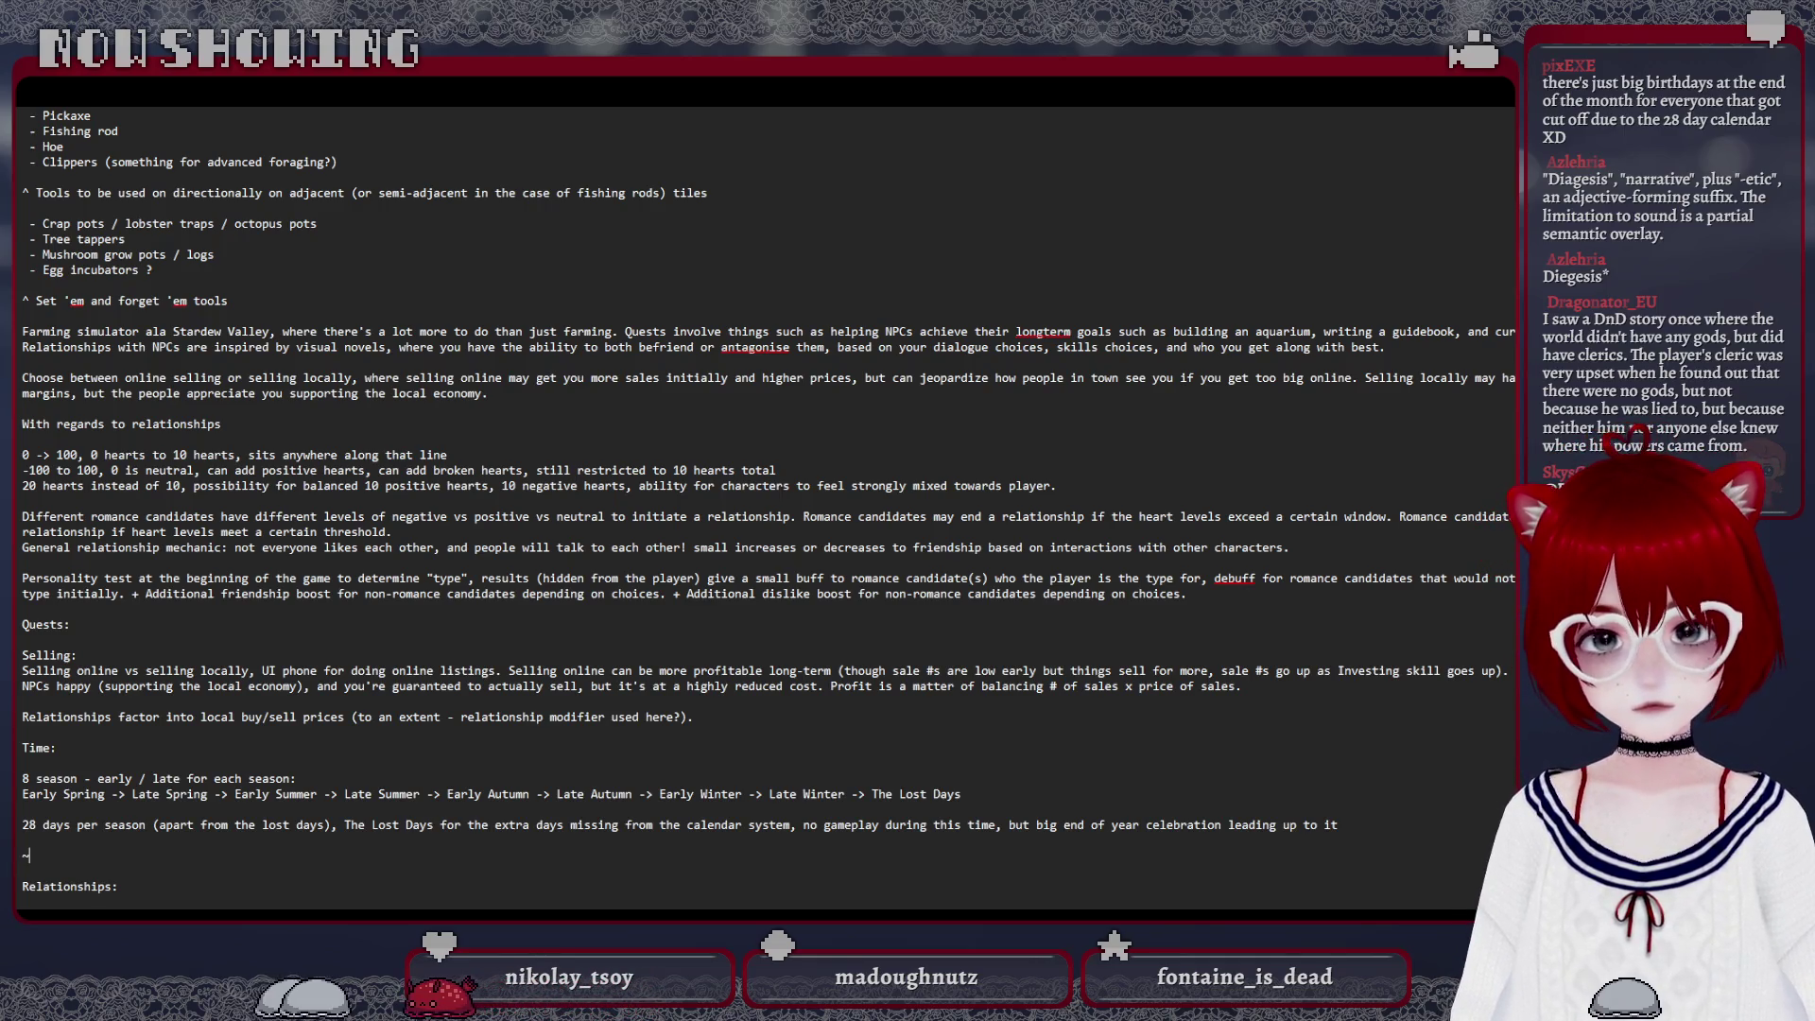
text(~30 minu)
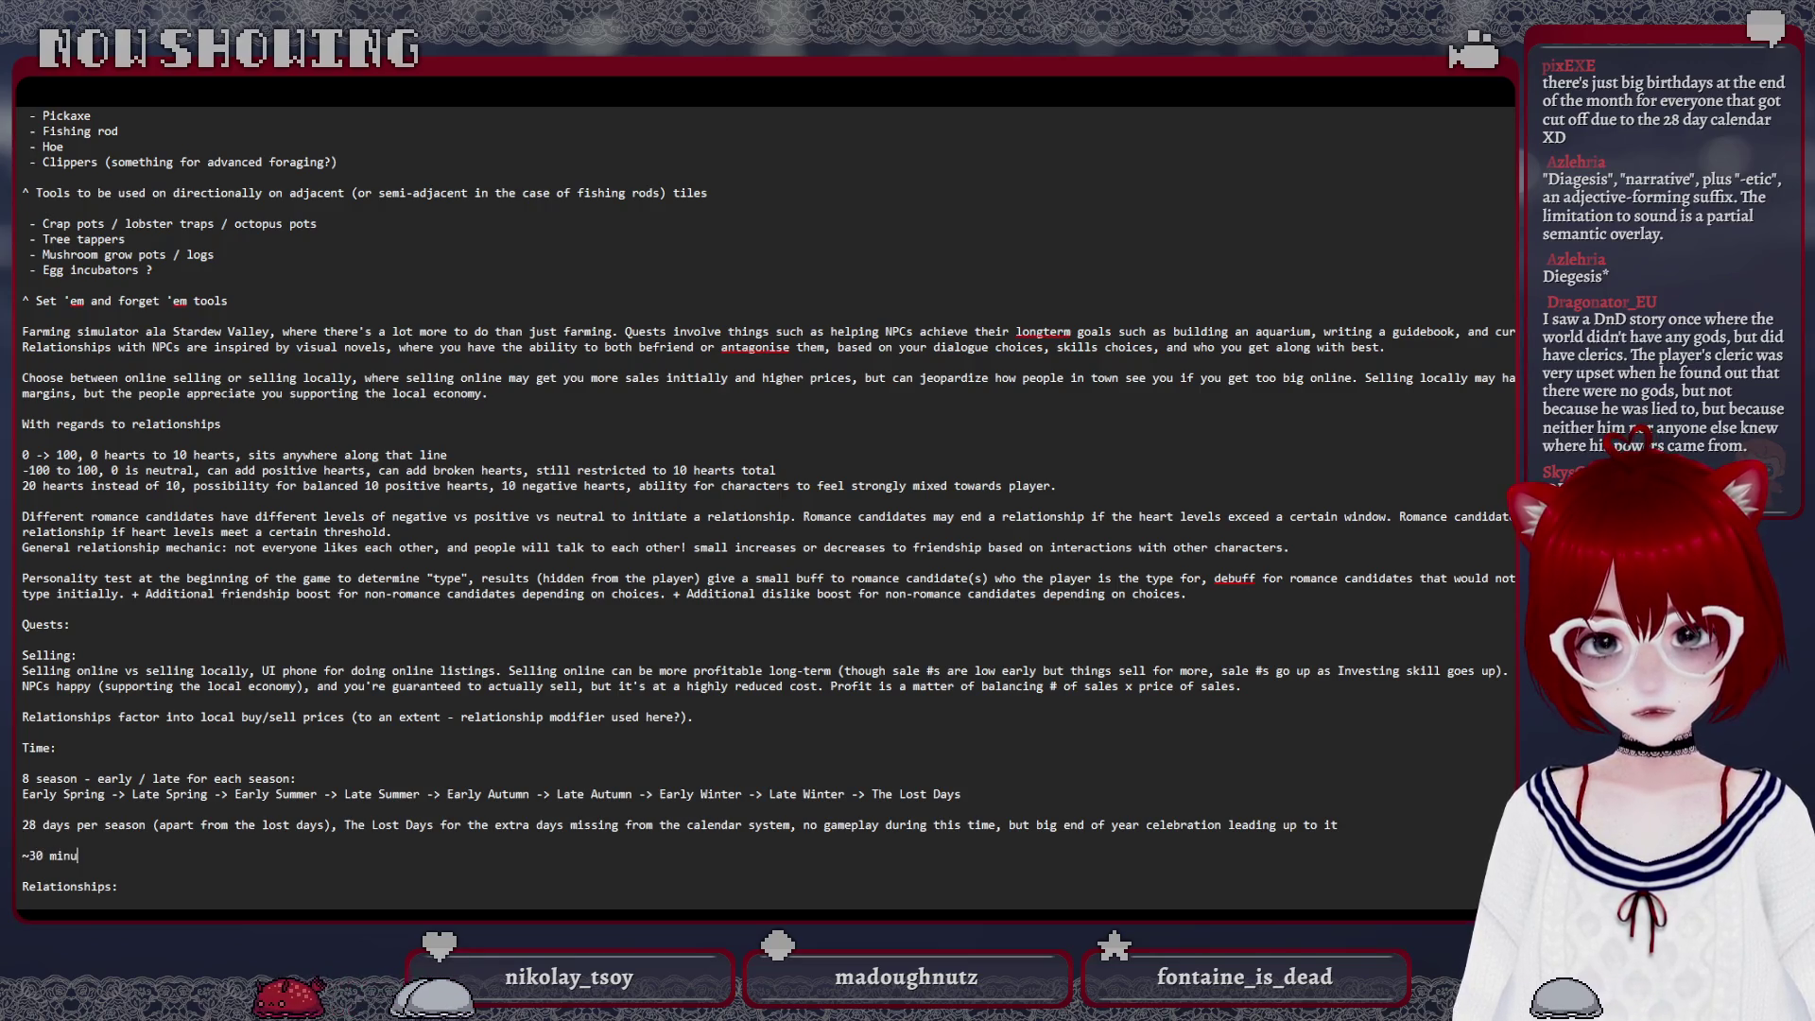
text(tes per day, implement g)
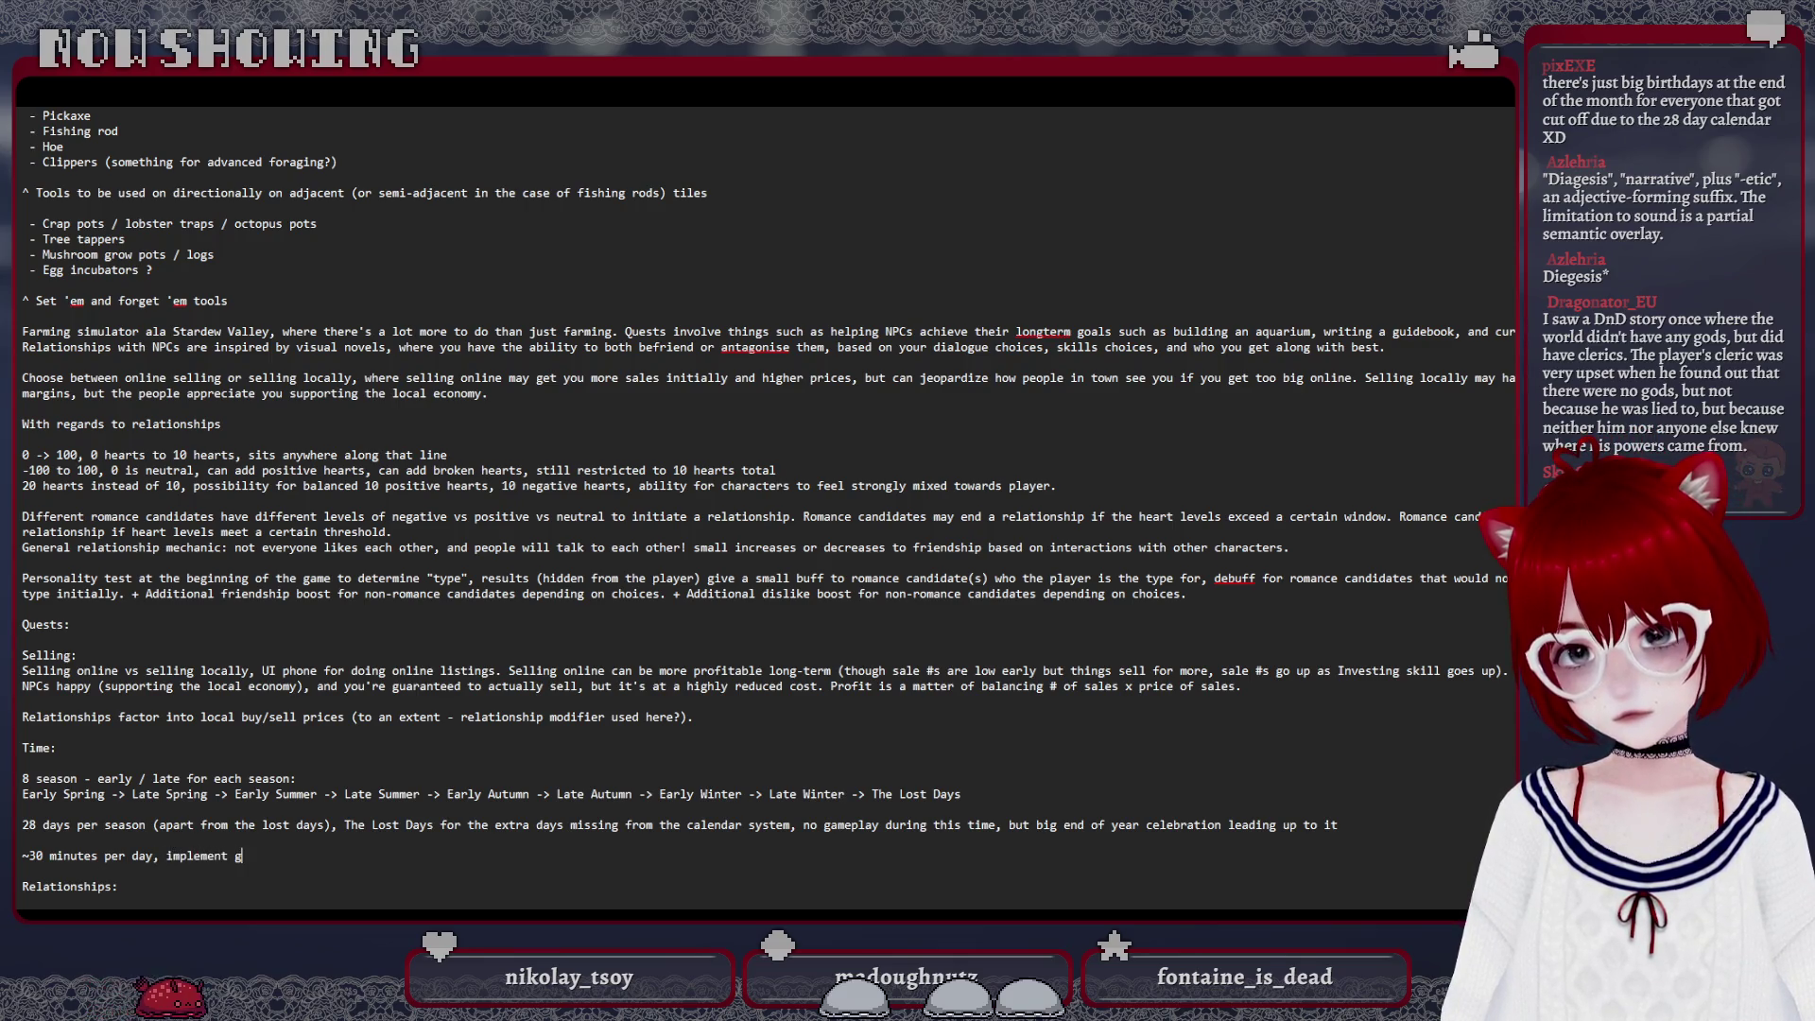
text(lity to skip parts of the day)
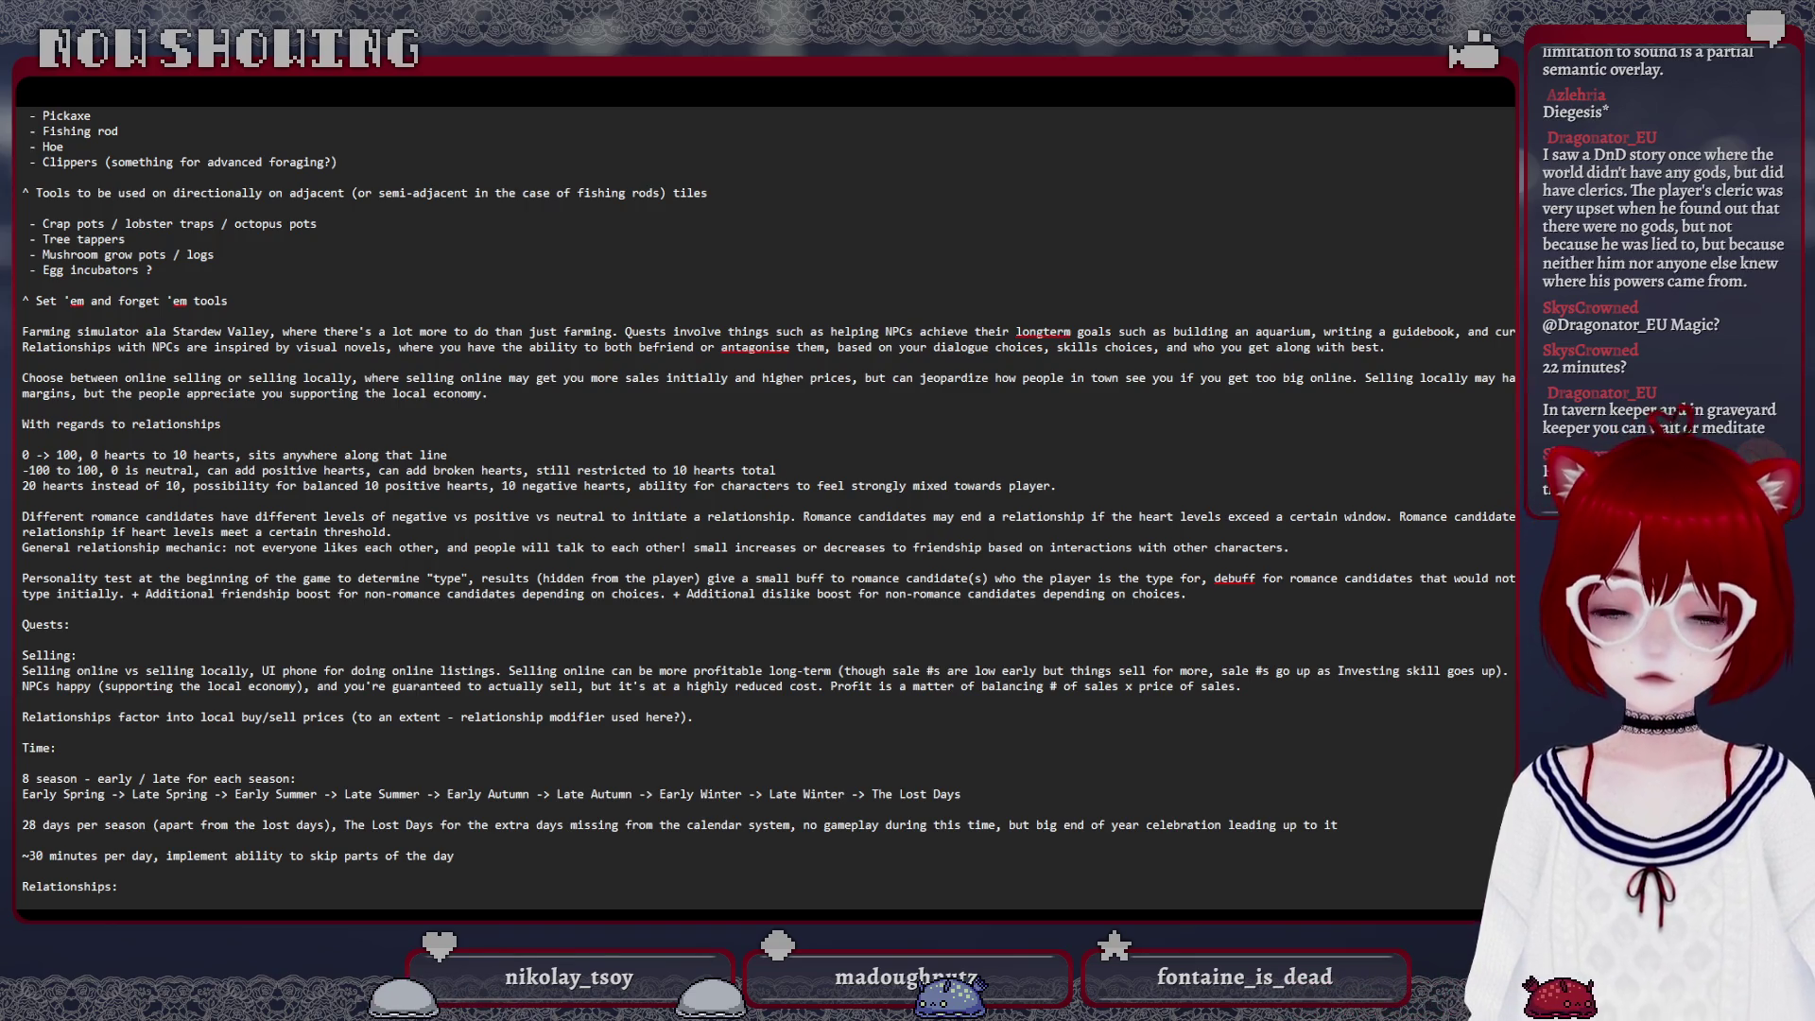
scroll(520, 852, down, 1)
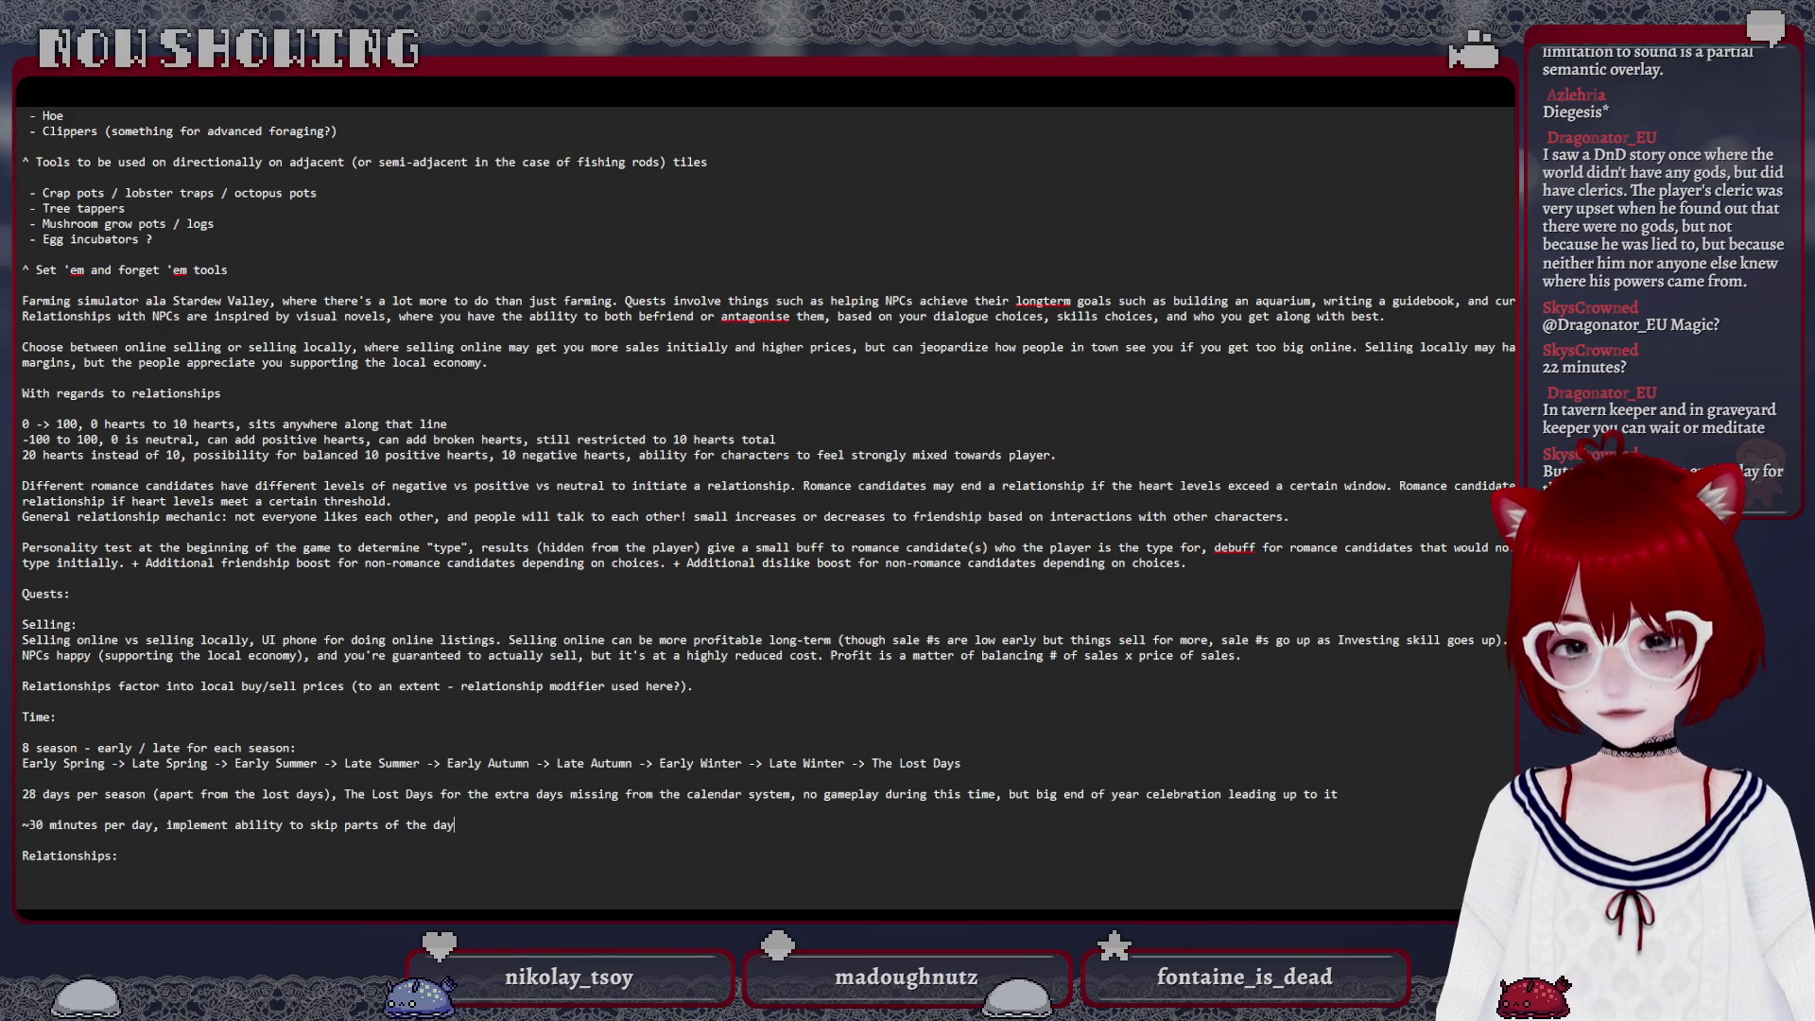
text(()
Return the insertion point to the end of the skip-parts-of-the-day line
key(Left)
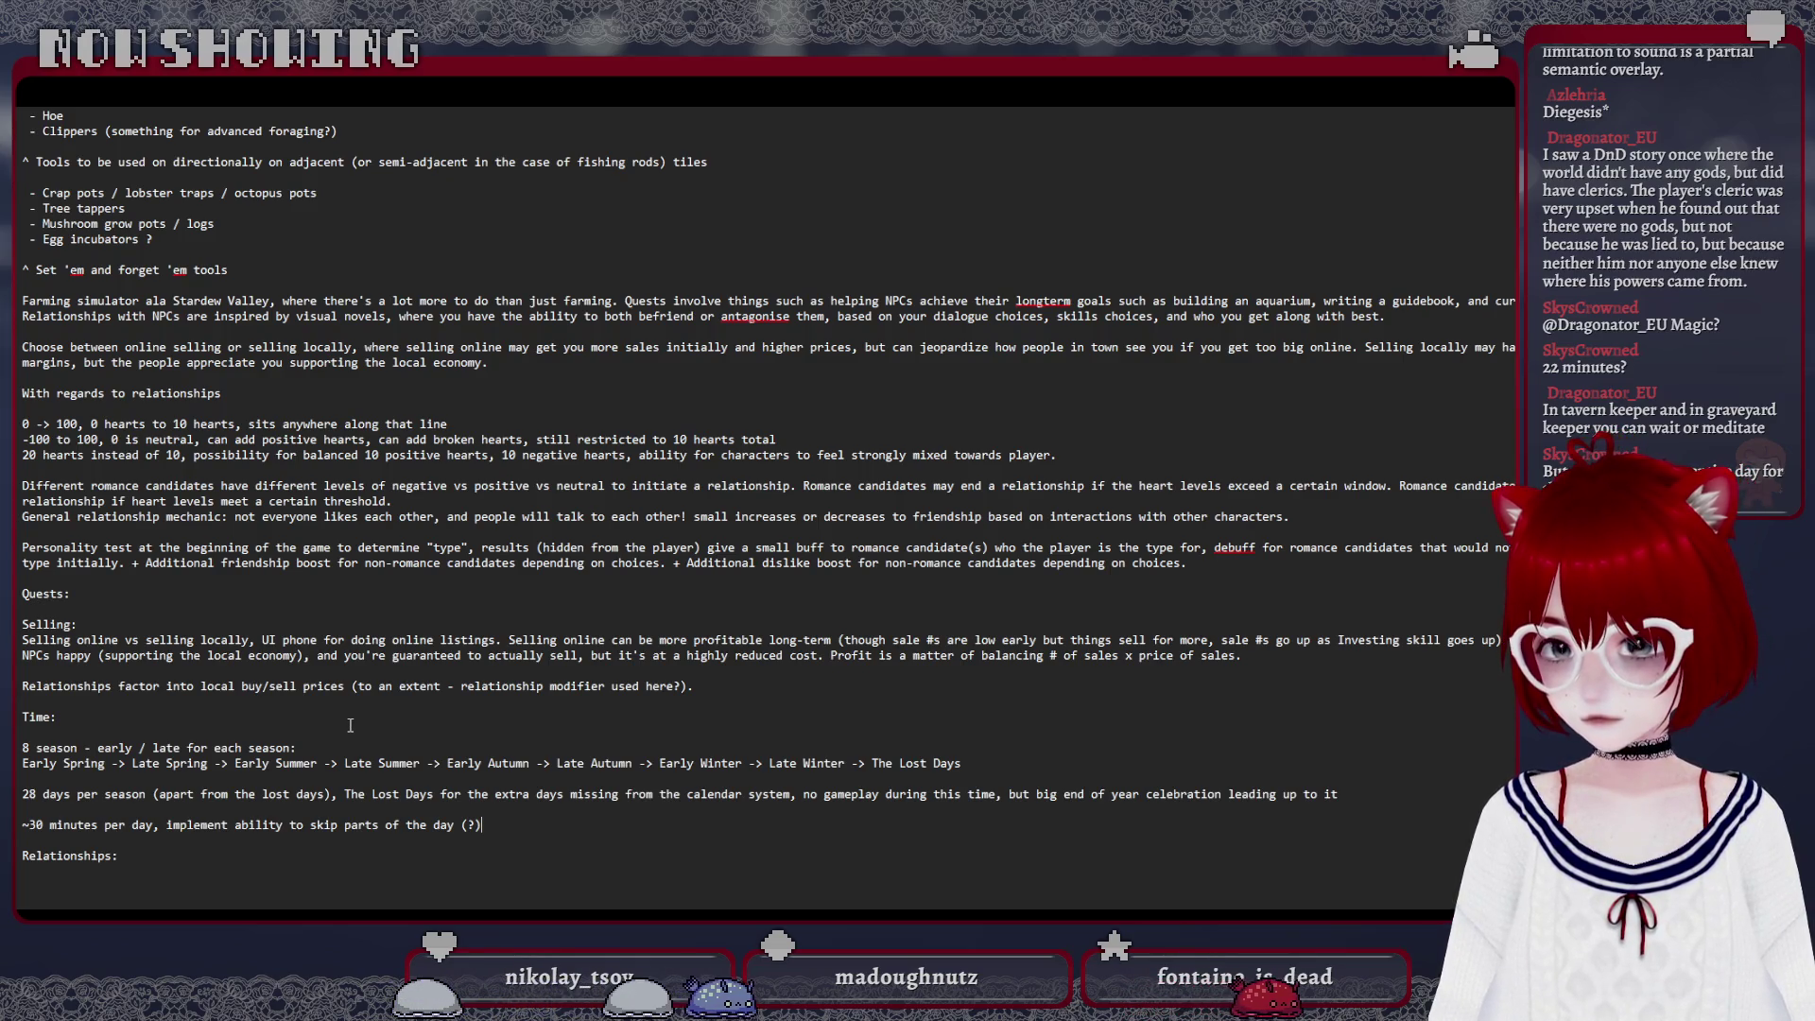
scroll(349, 725, up, 2)
scroll(352, 729, up, 5)
scroll(354, 734, up, 8)
scroll(356, 734, up, 10)
scroll(355, 734, up, 5)
scroll(354, 736, down, 3)
scroll(354, 734, down, 12)
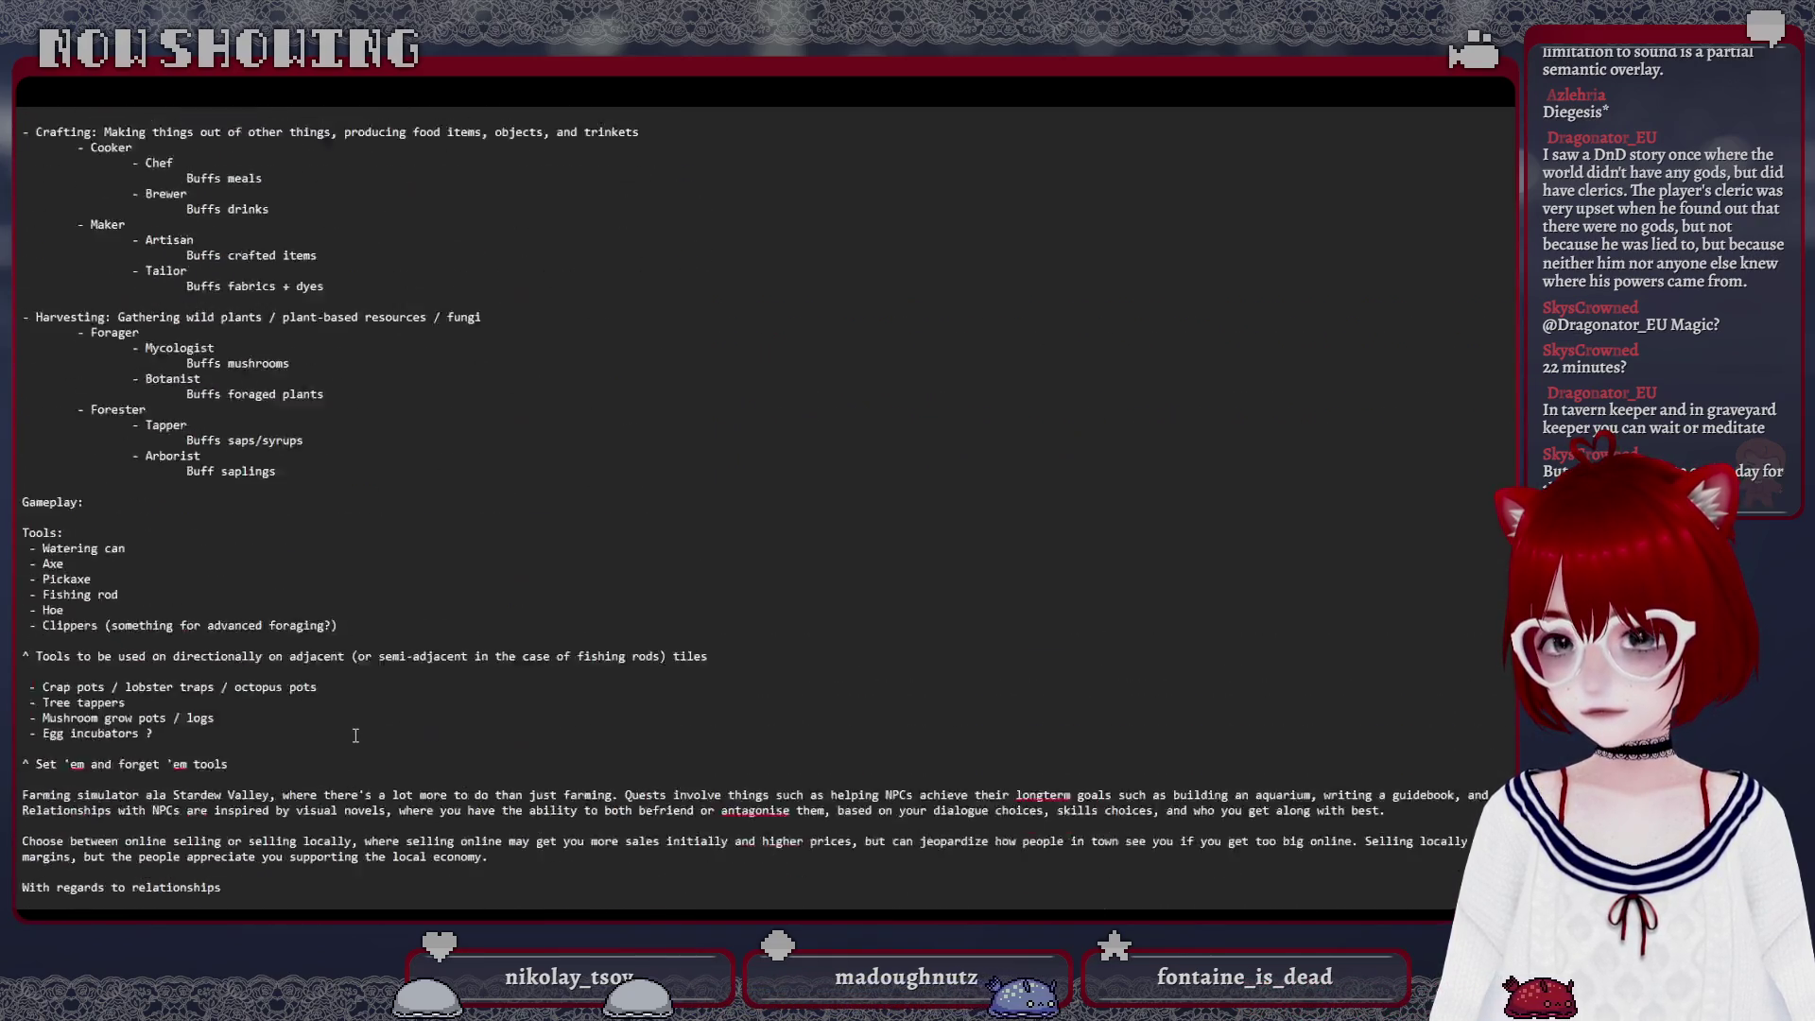
scroll(354, 734, down, 10)
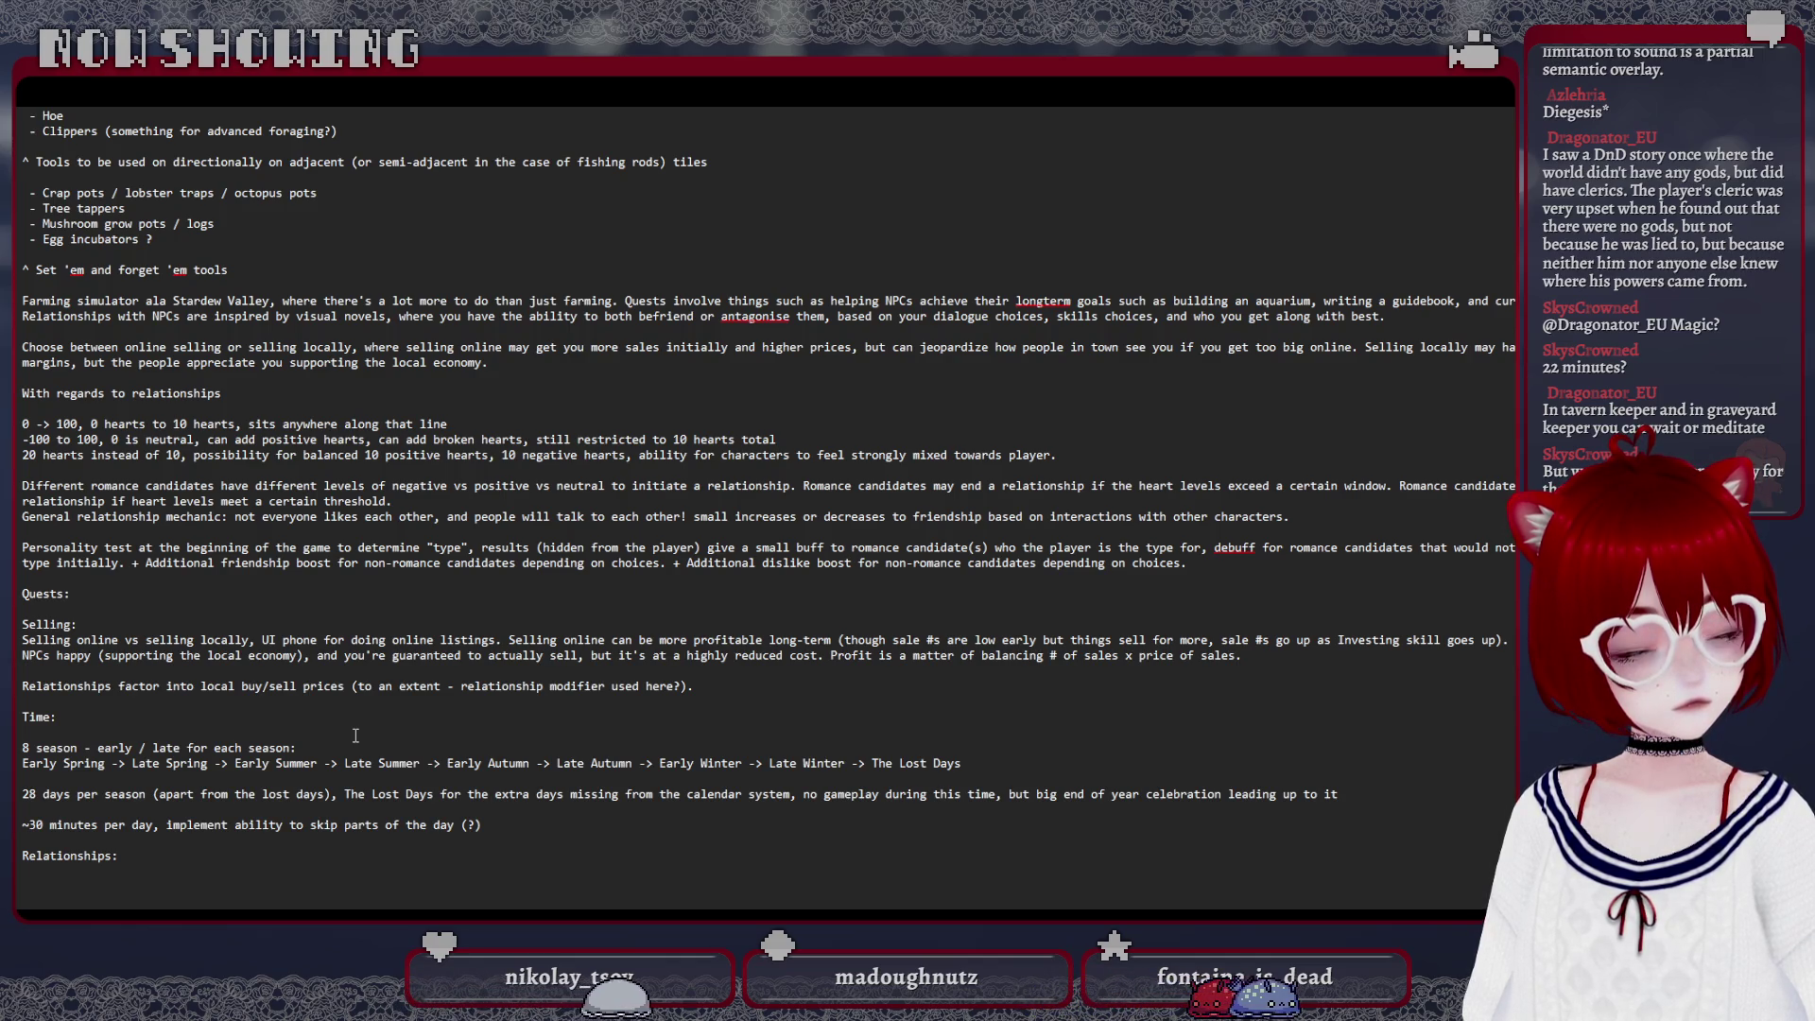
scroll(367, 725, up, 2)
scroll(366, 724, up, 5)
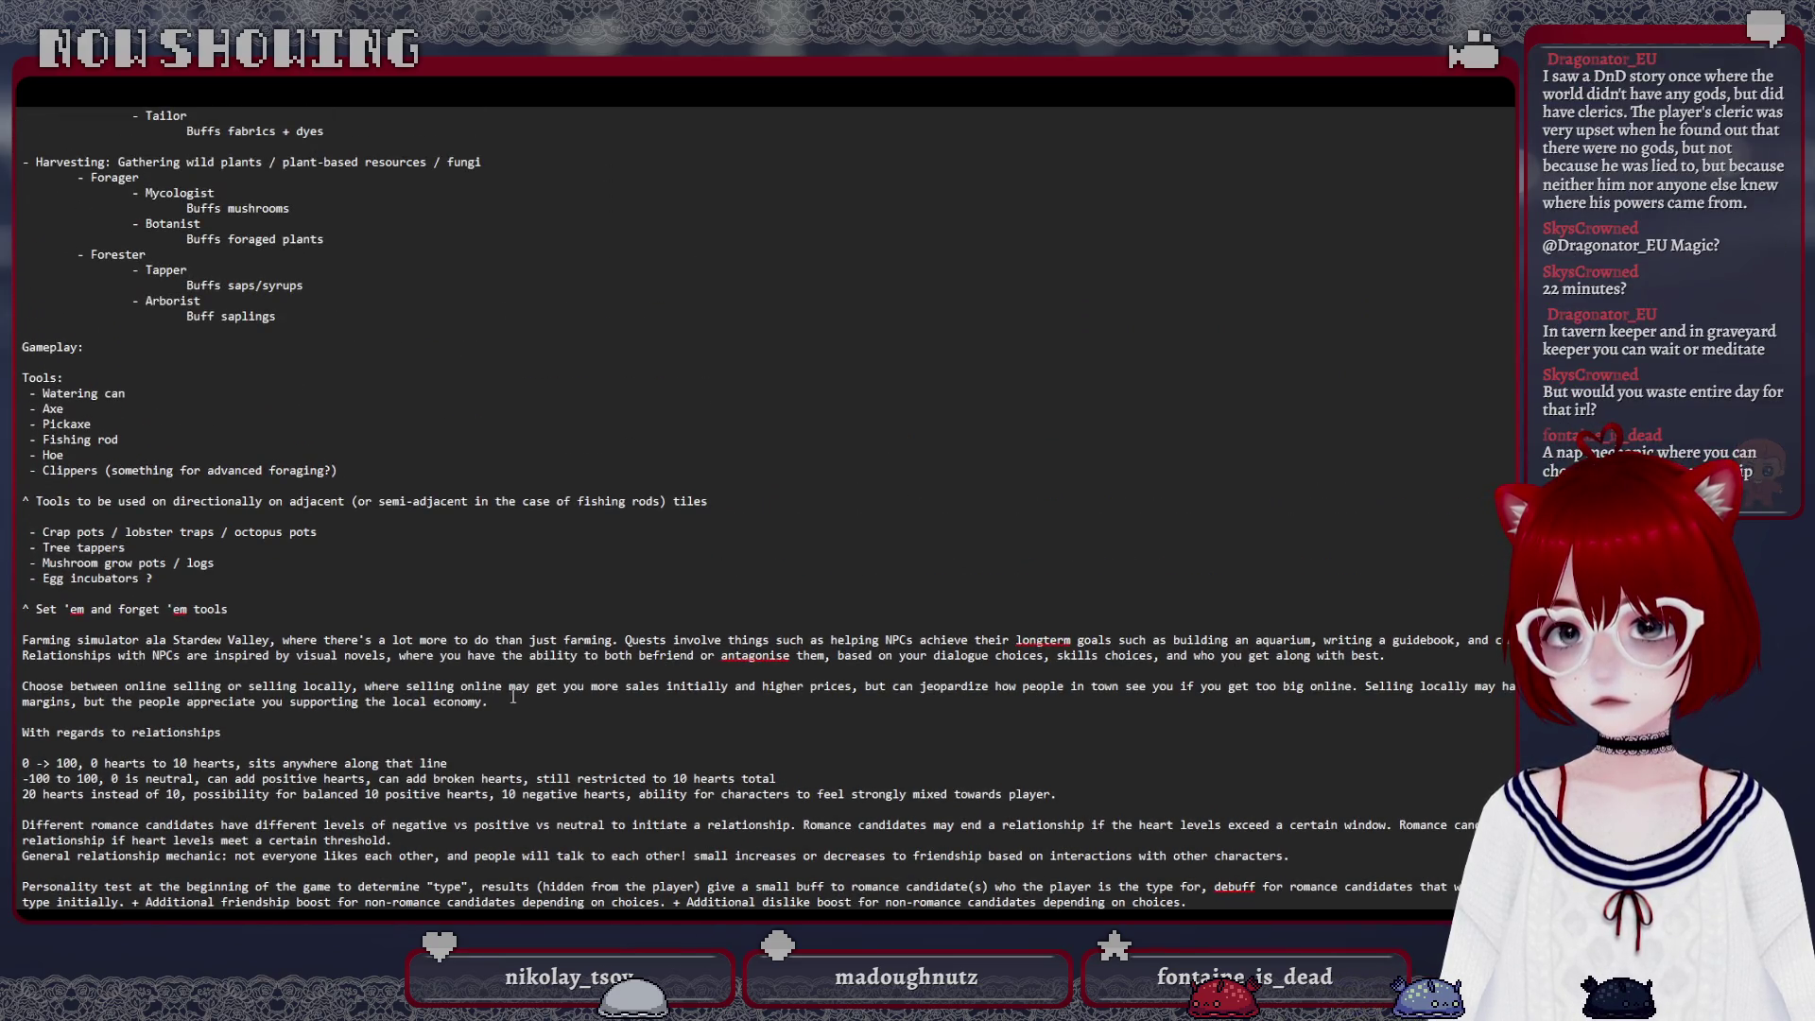
scroll(326, 608, up, 2)
scroll(284, 681, up, 1)
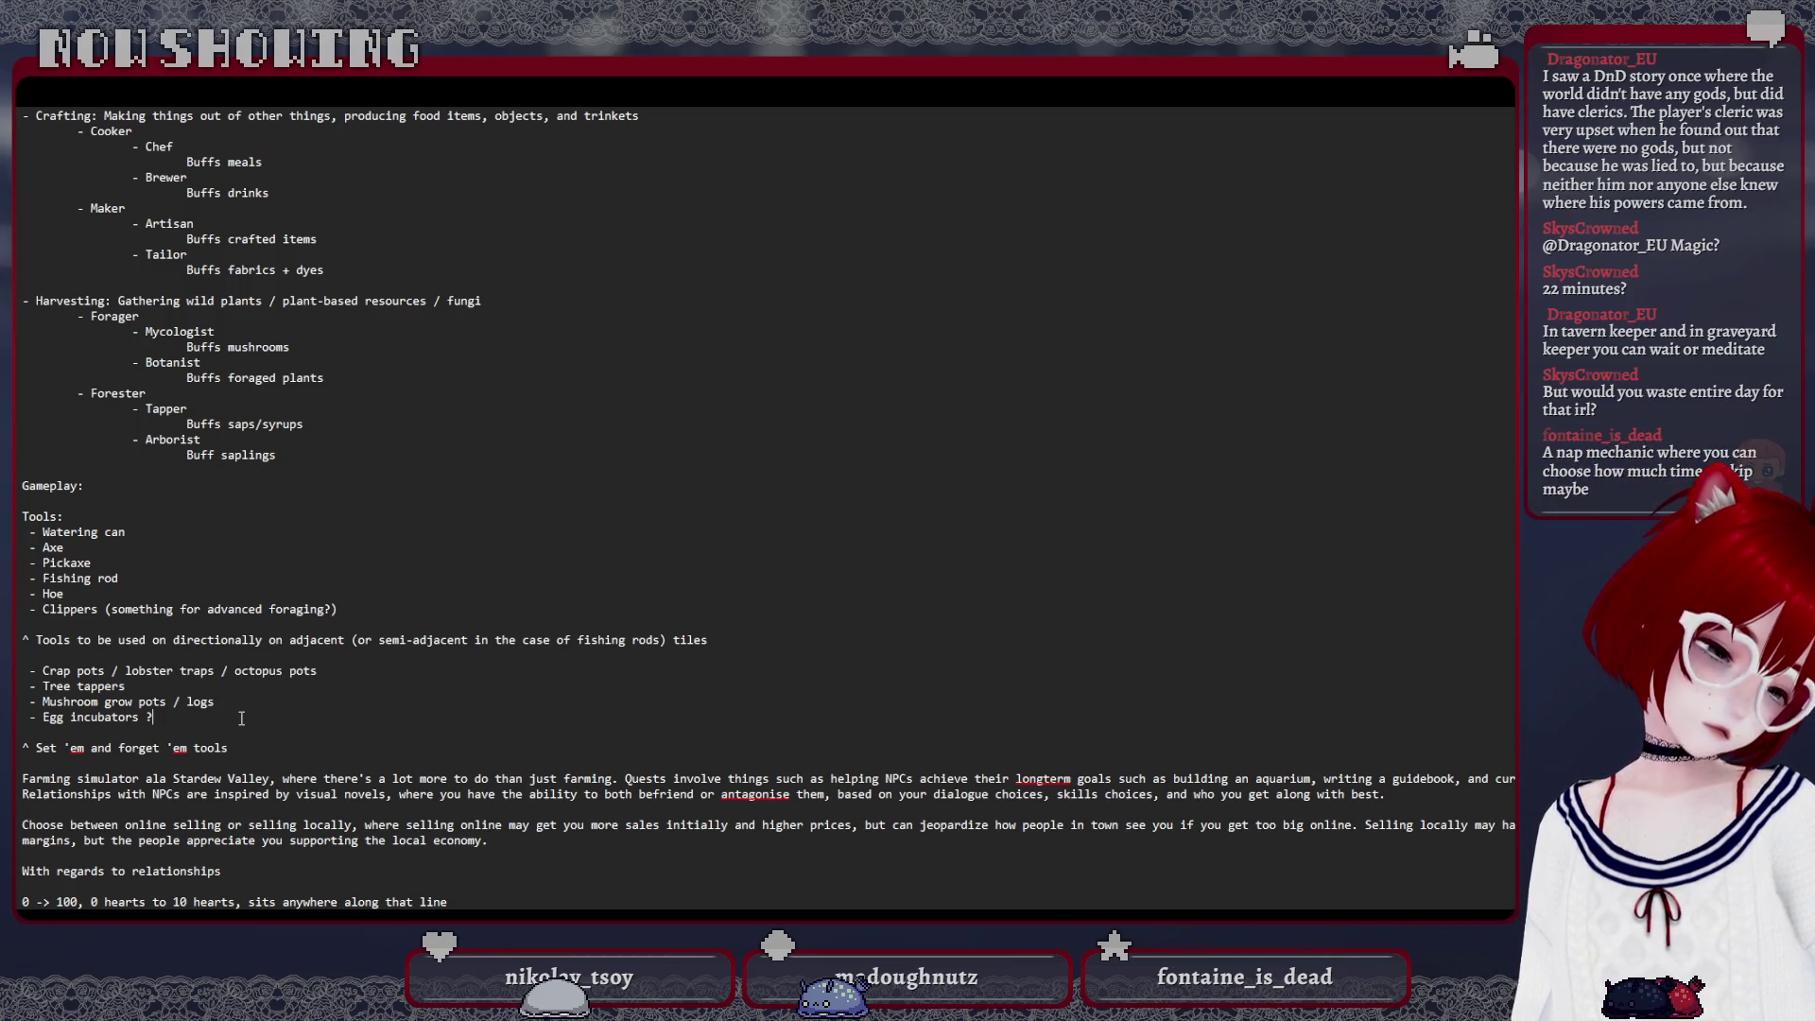
scroll(241, 718, down, 7)
scroll(256, 720, down, 3)
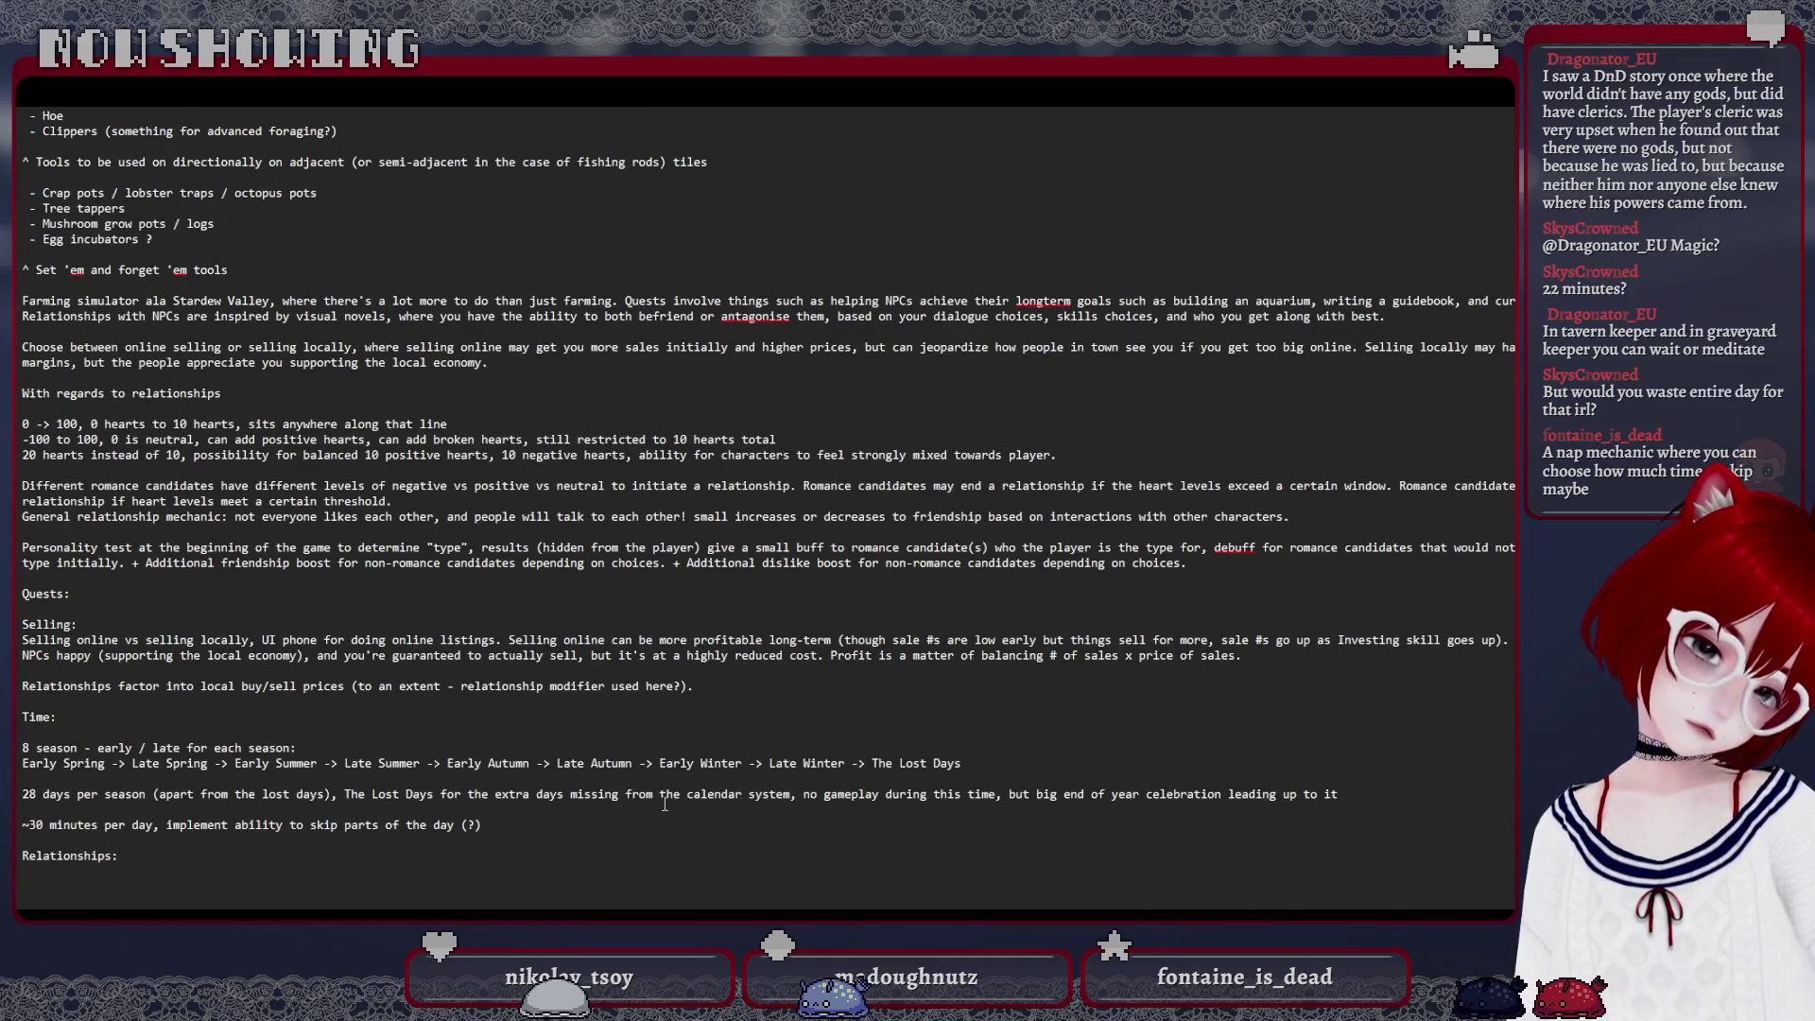
Add blank lines below the day-skipping note and place the insertion point on the new empty line
click(565, 827)
key(Return)
key(Return)
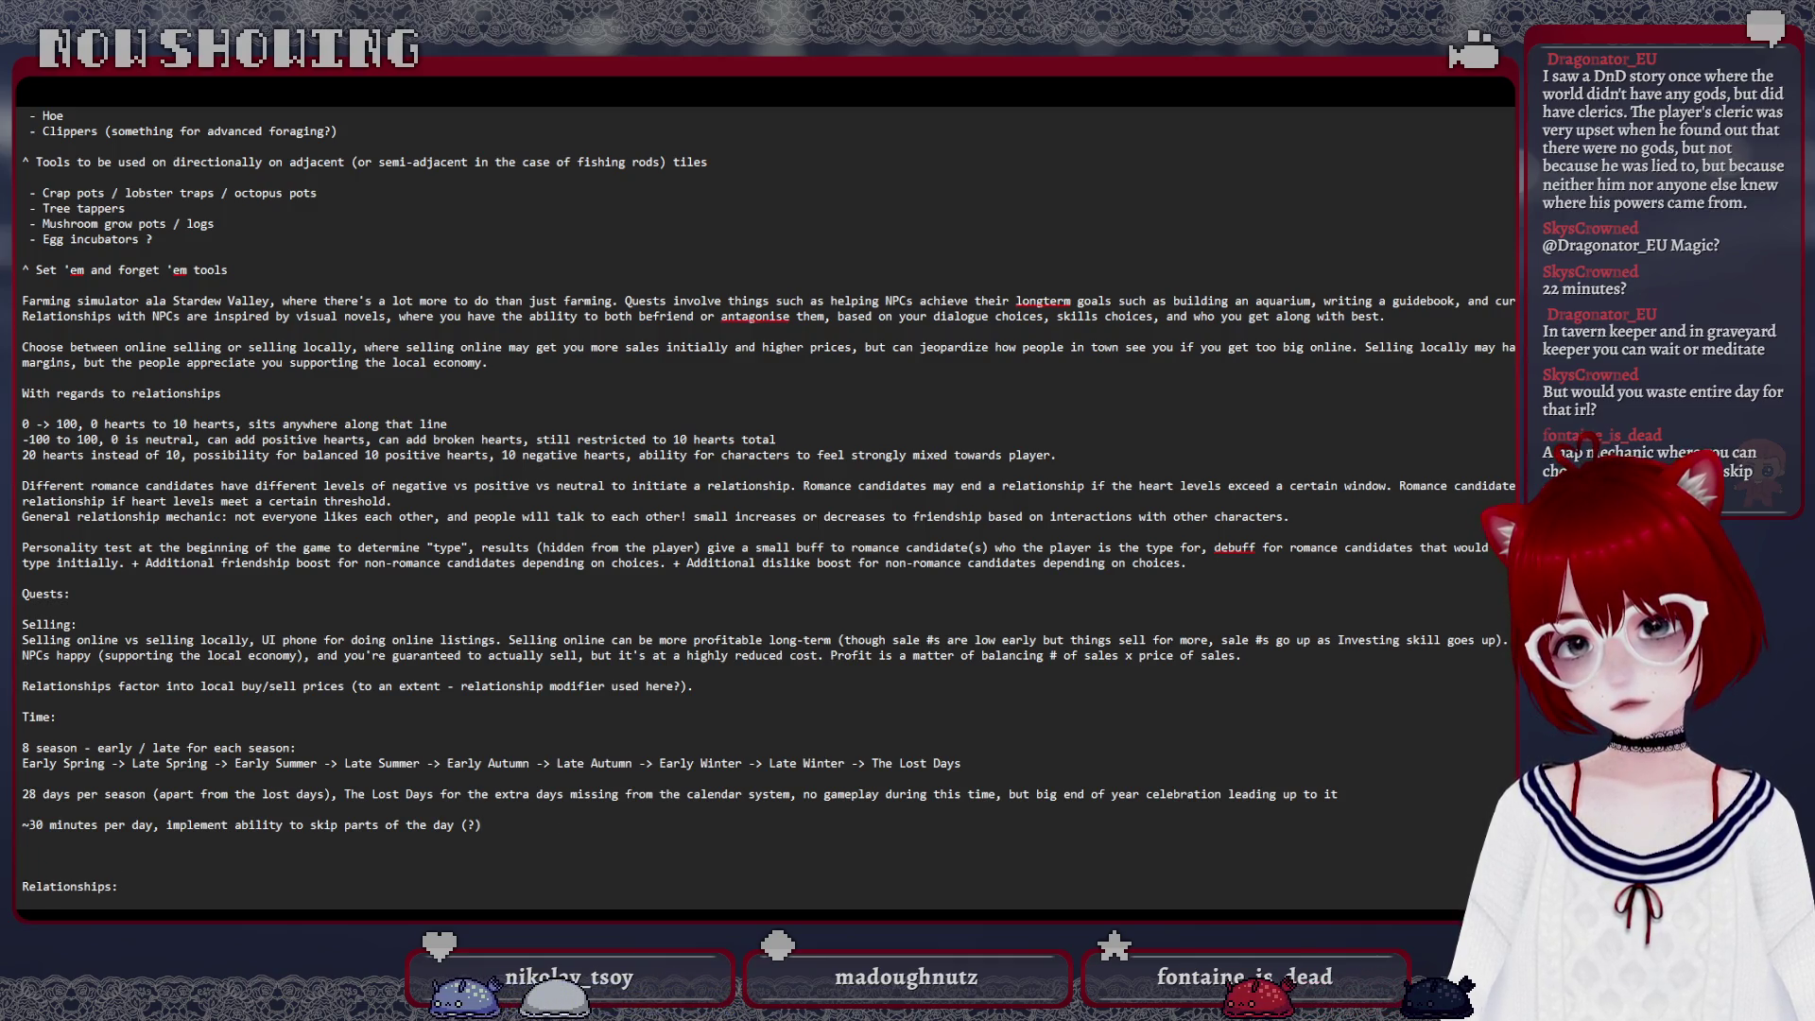
scroll(505, 773, down, 1)
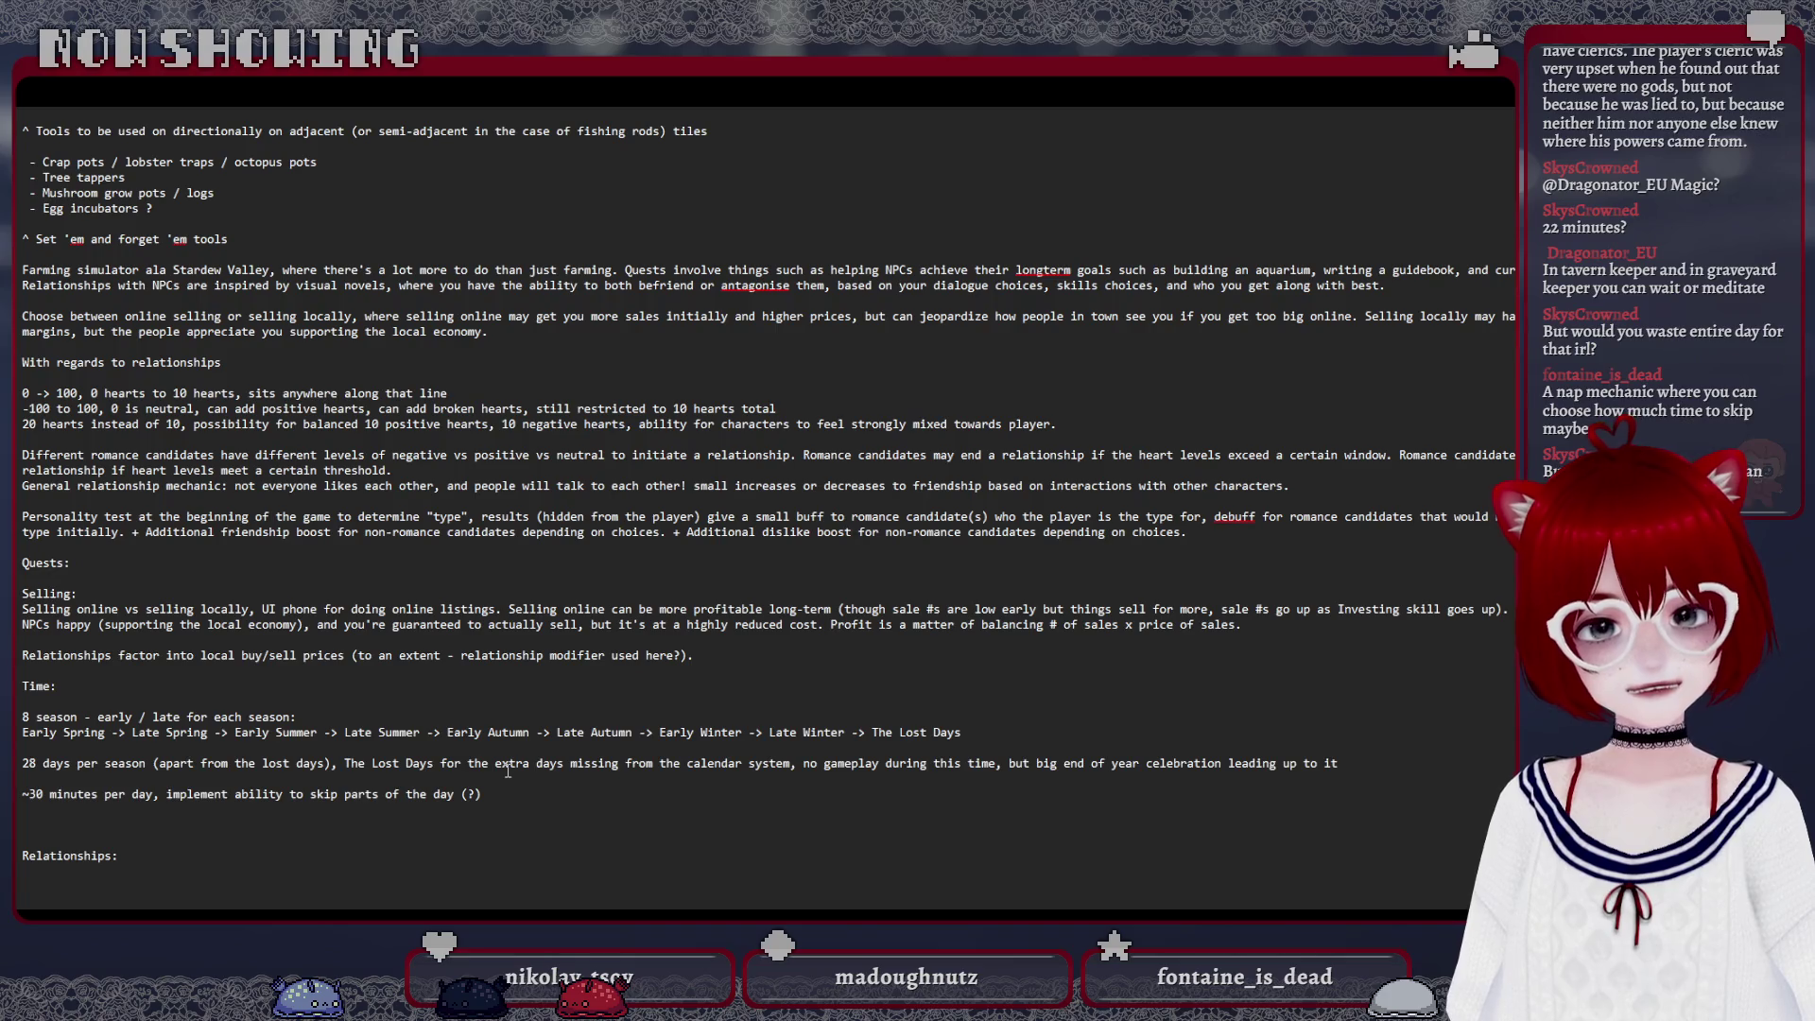
click(245, 828)
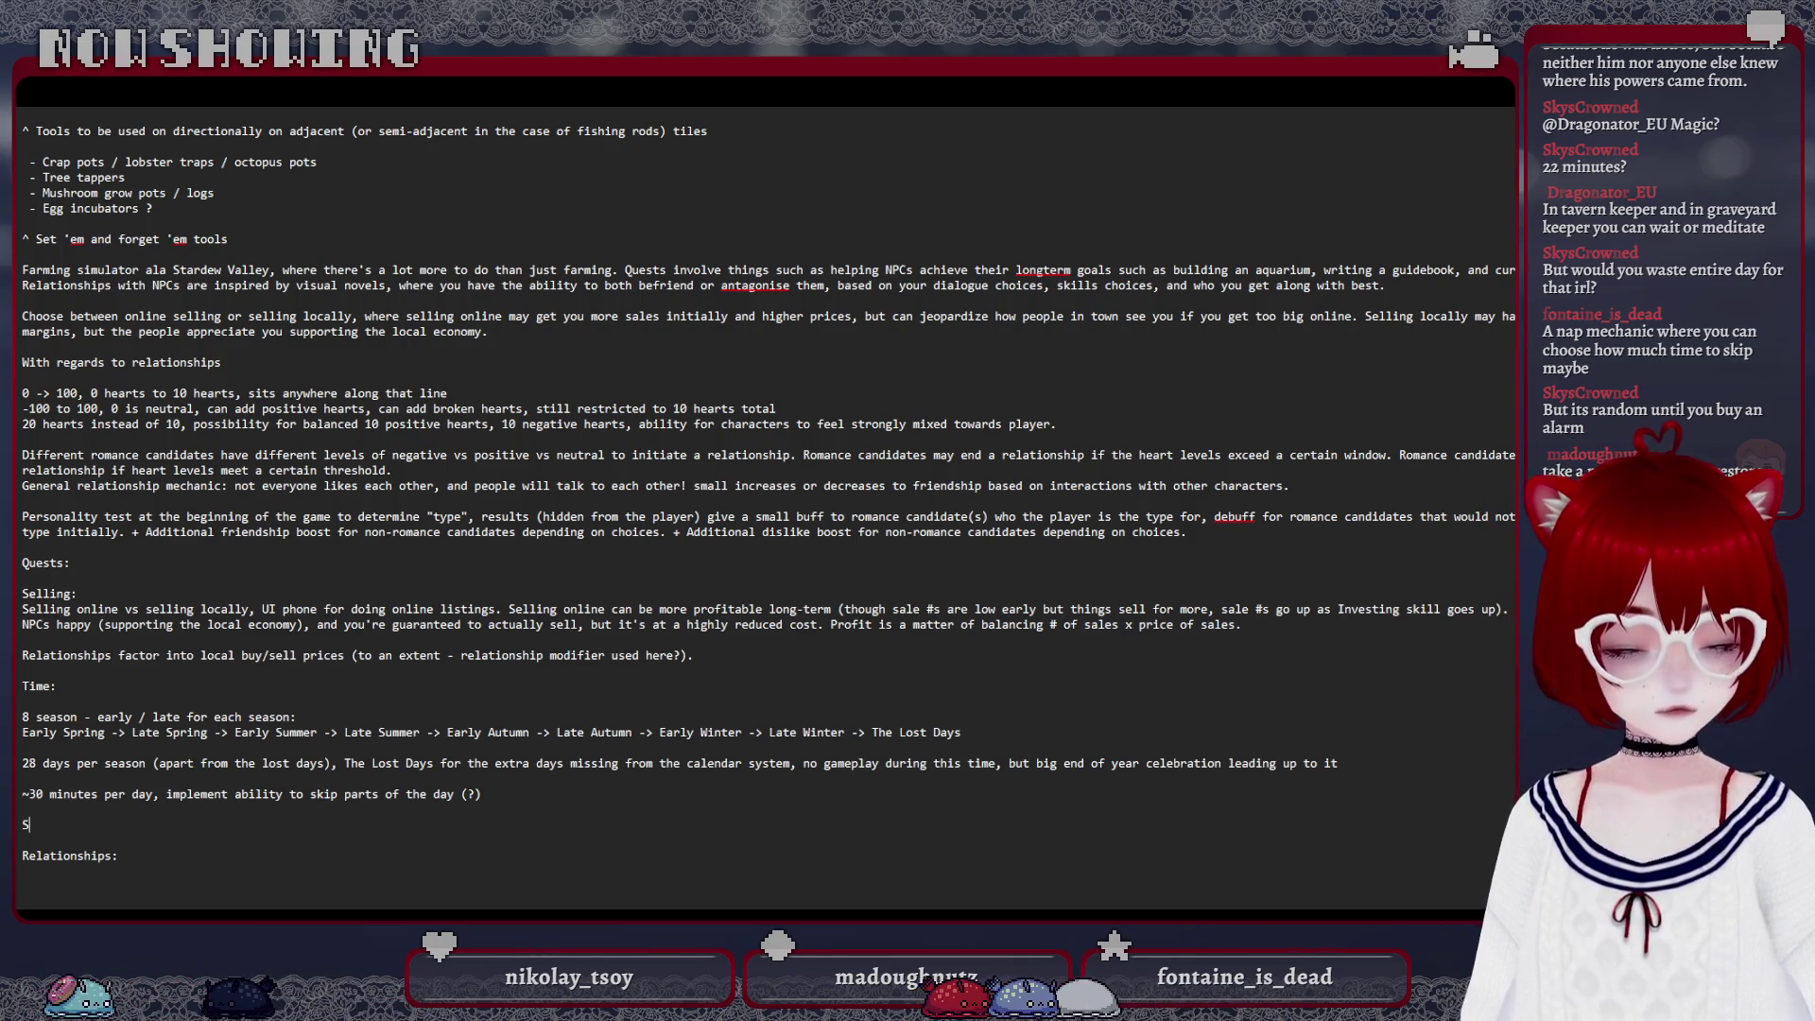
text(Skill minigames / gameplay)
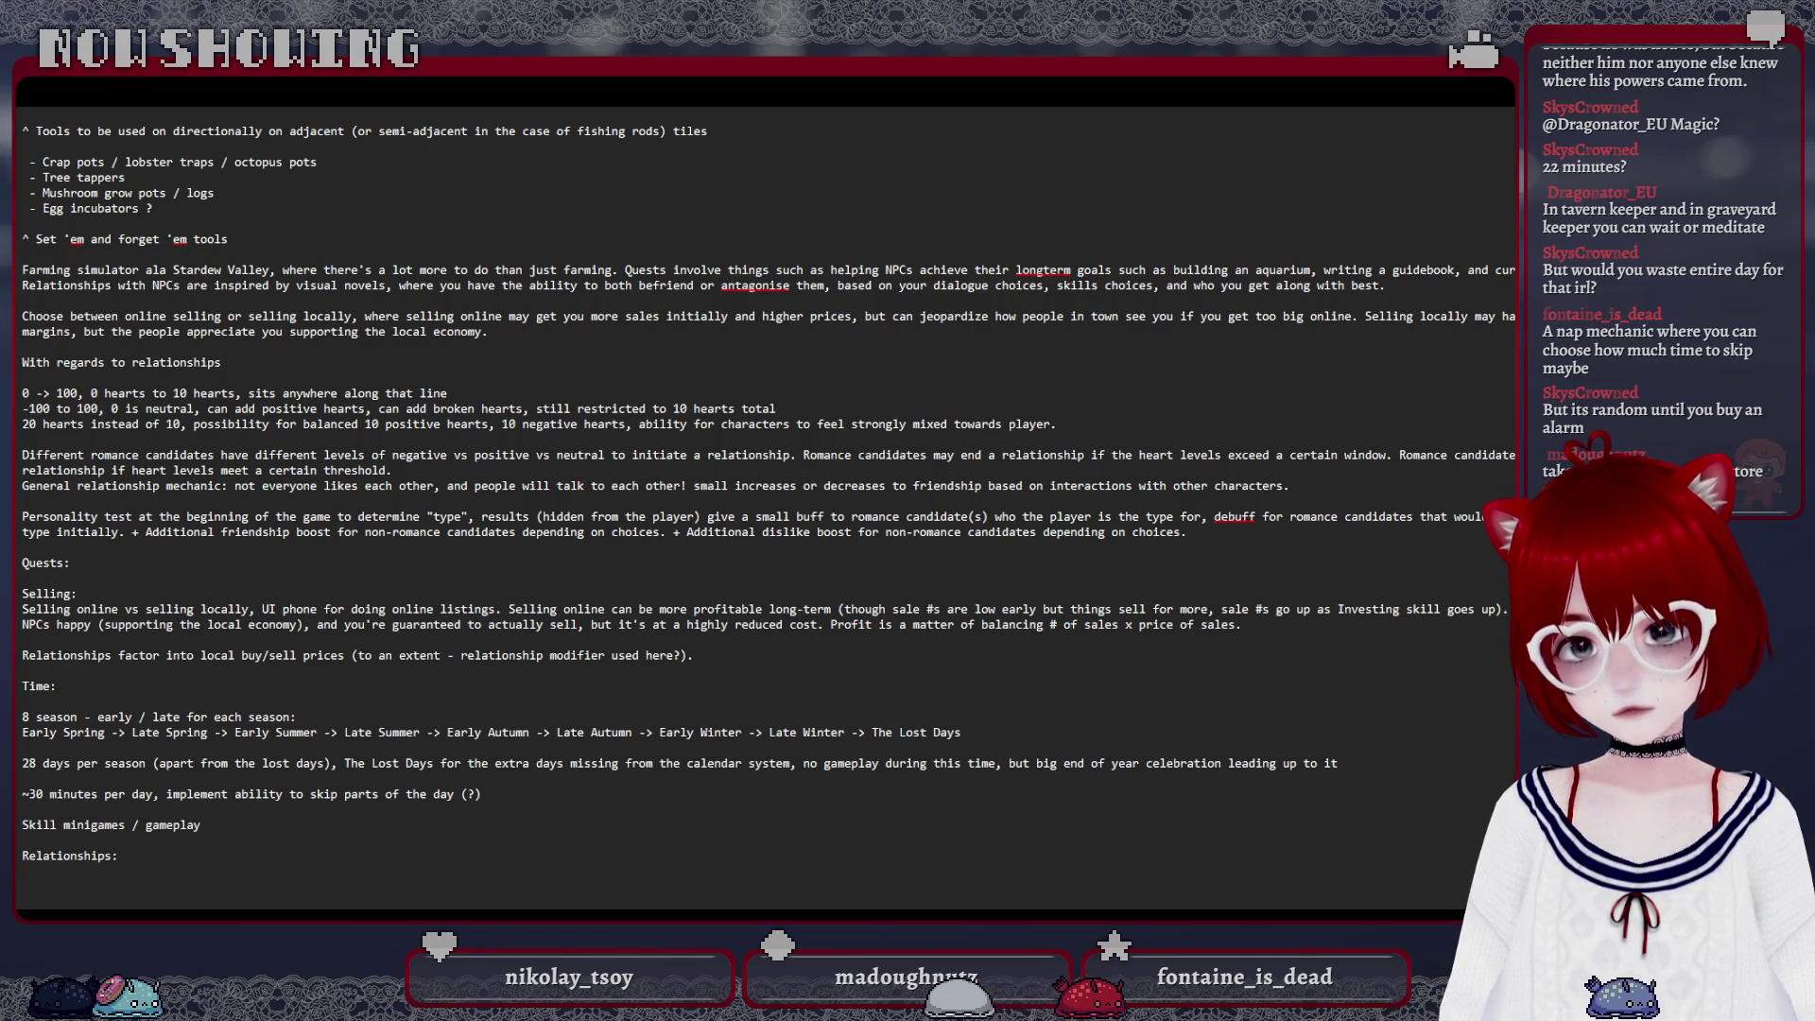
text(:)
Start a new line under the Skill minigames / gameplay heading for the Cooking bullet
key(Return)
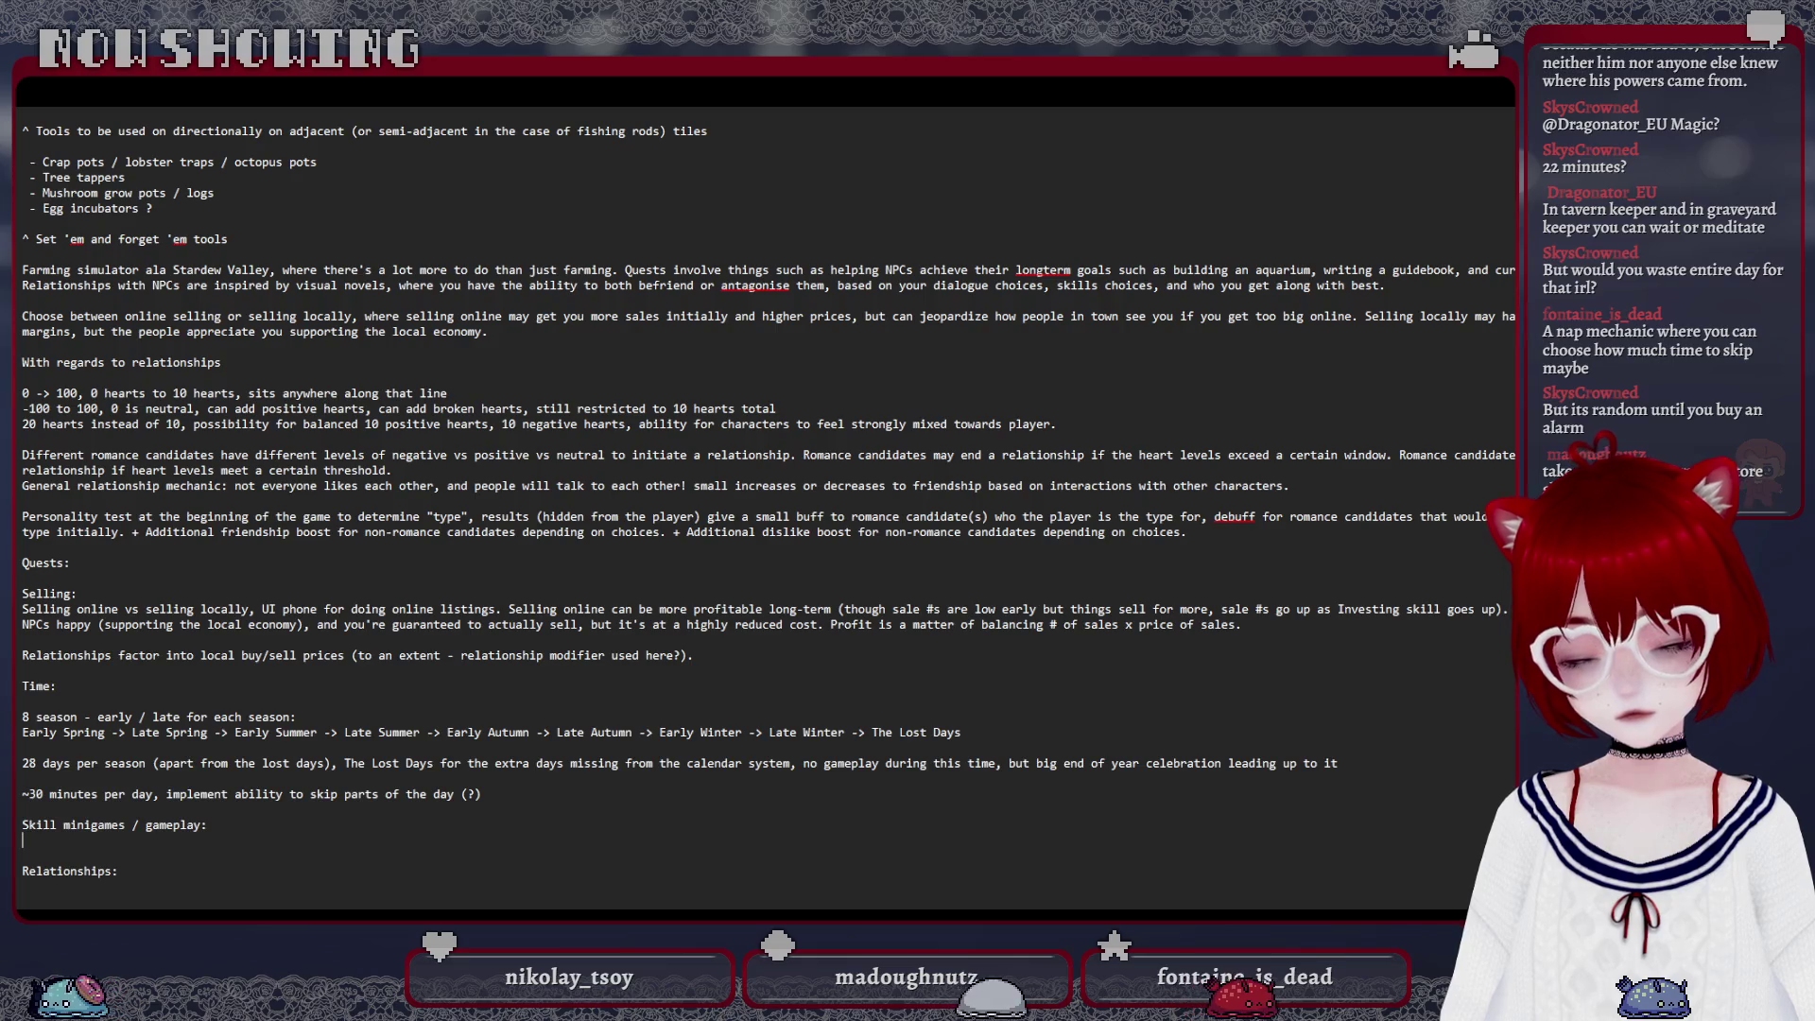
text(- Cooking aspect)
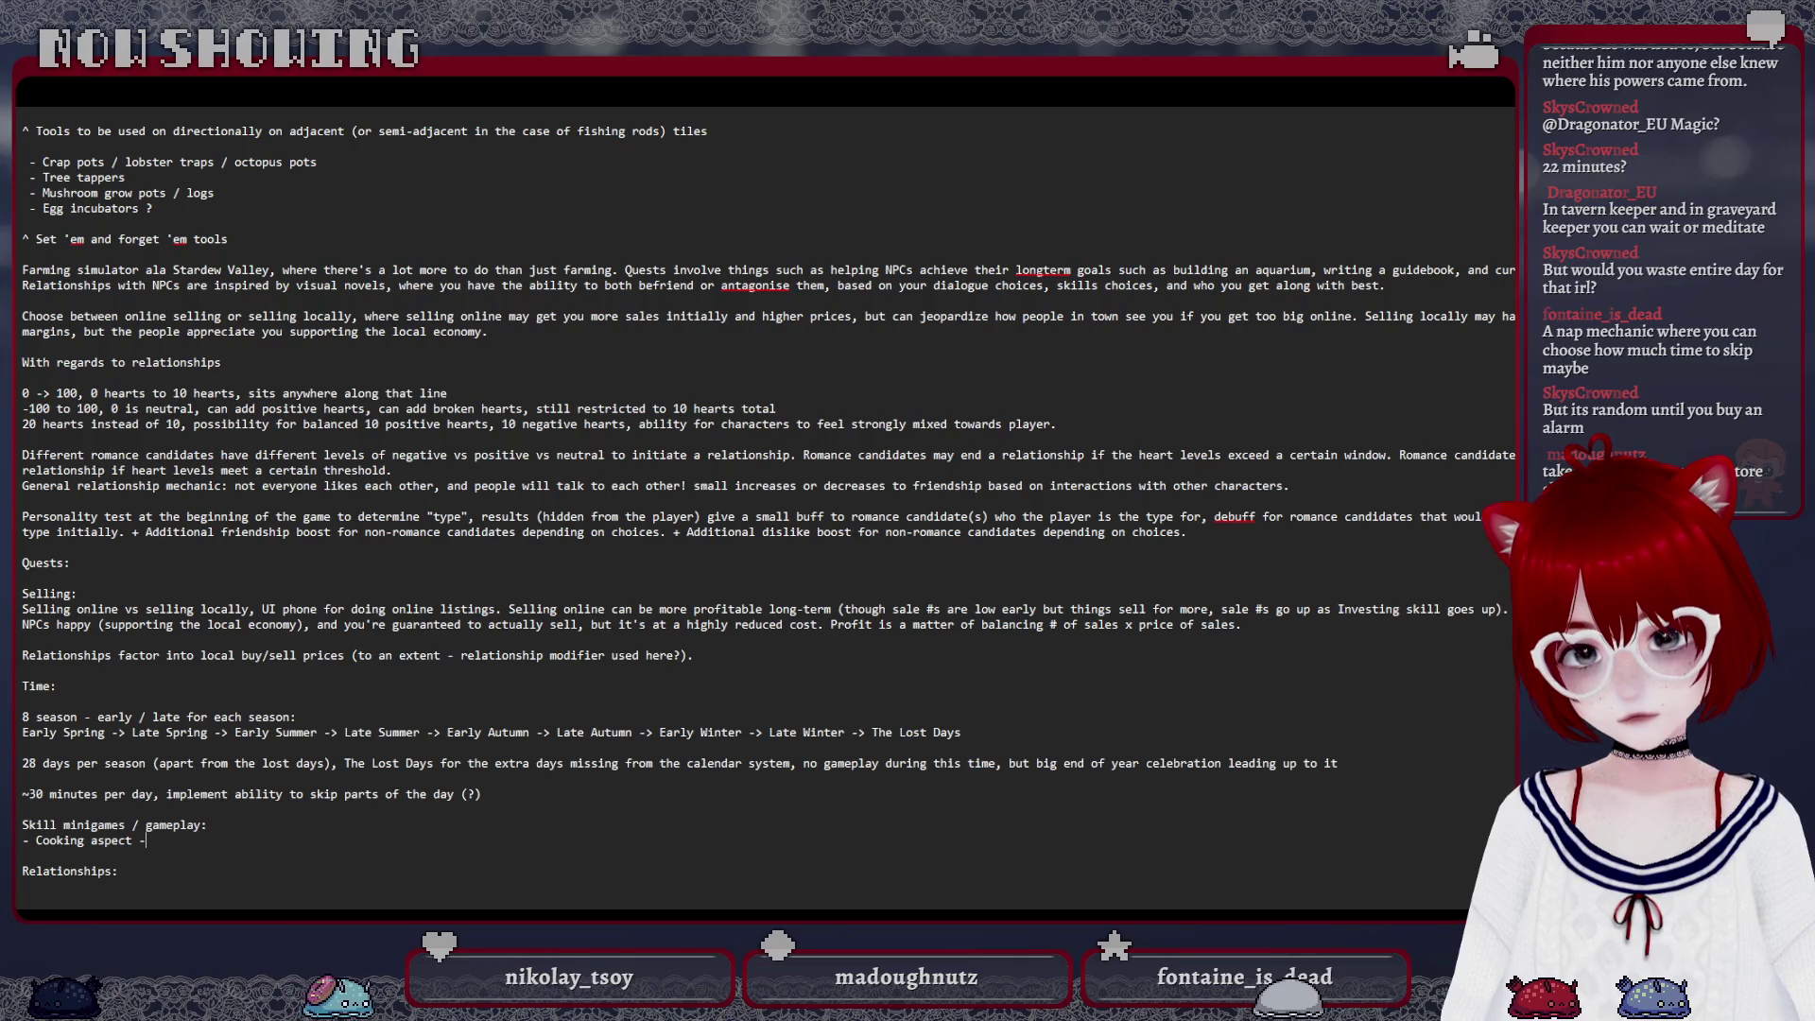
text( -> )
text(cooki)
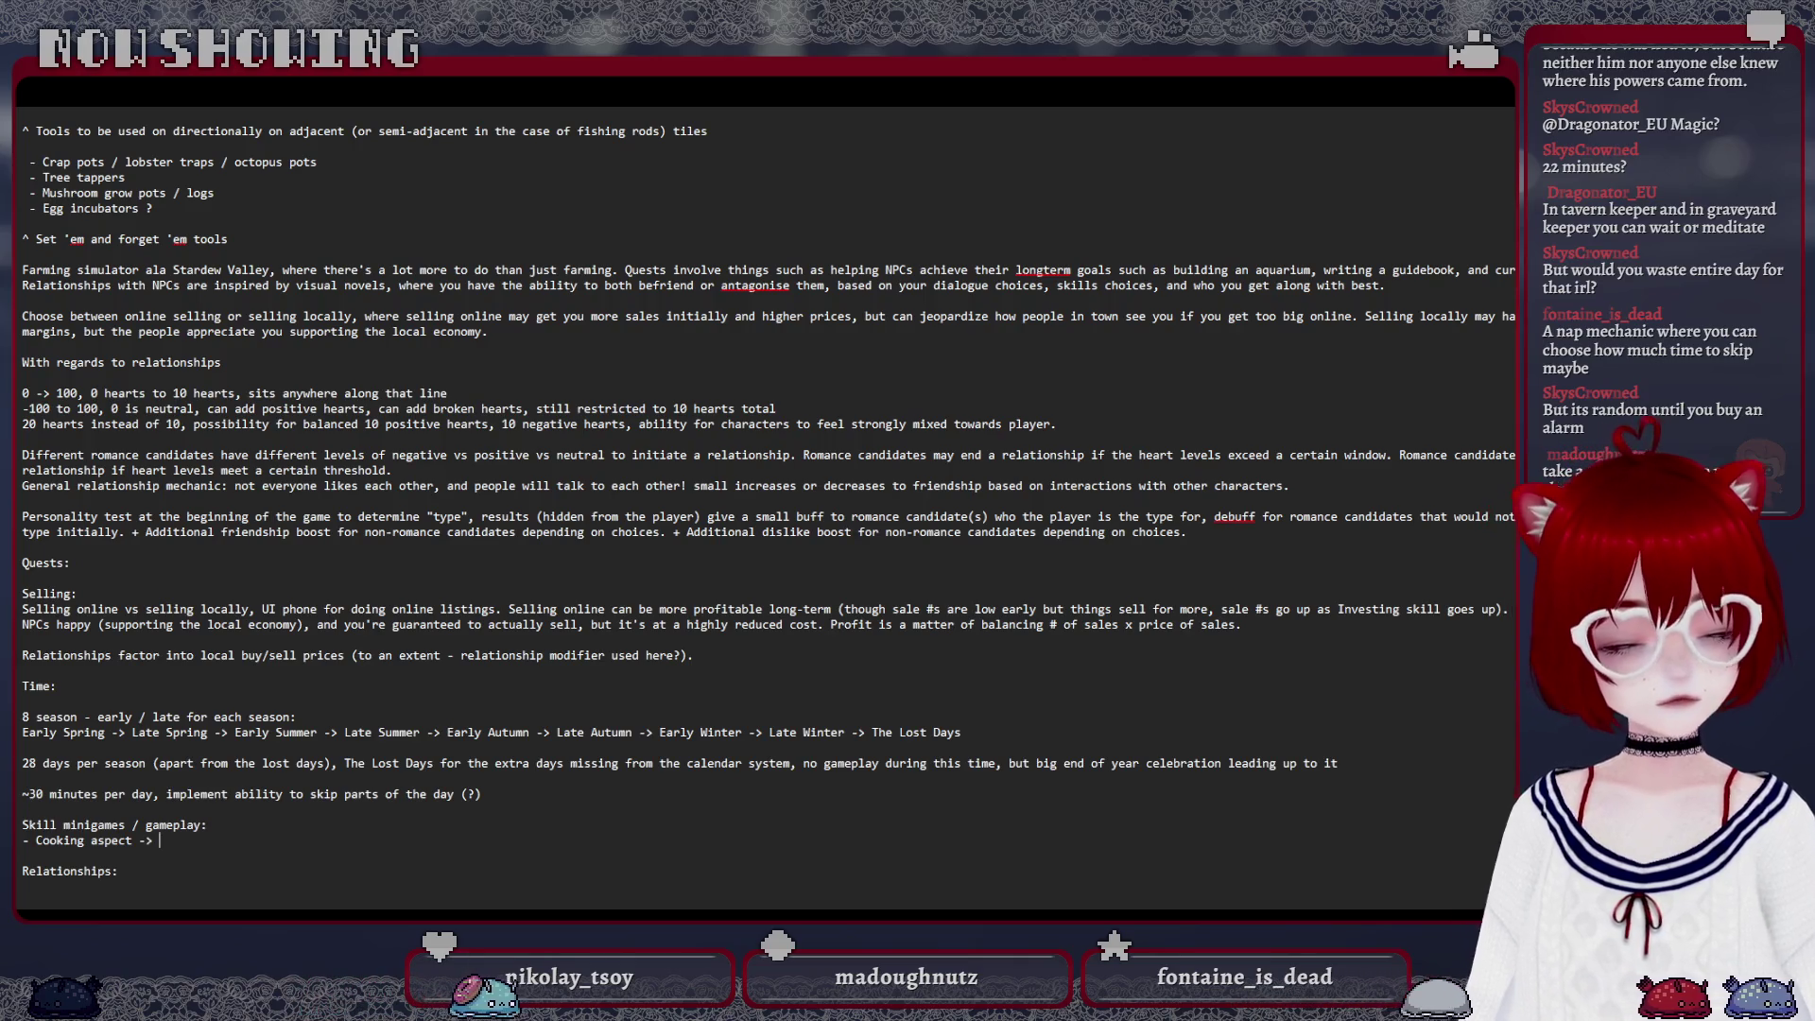
text(ng tree for specific)
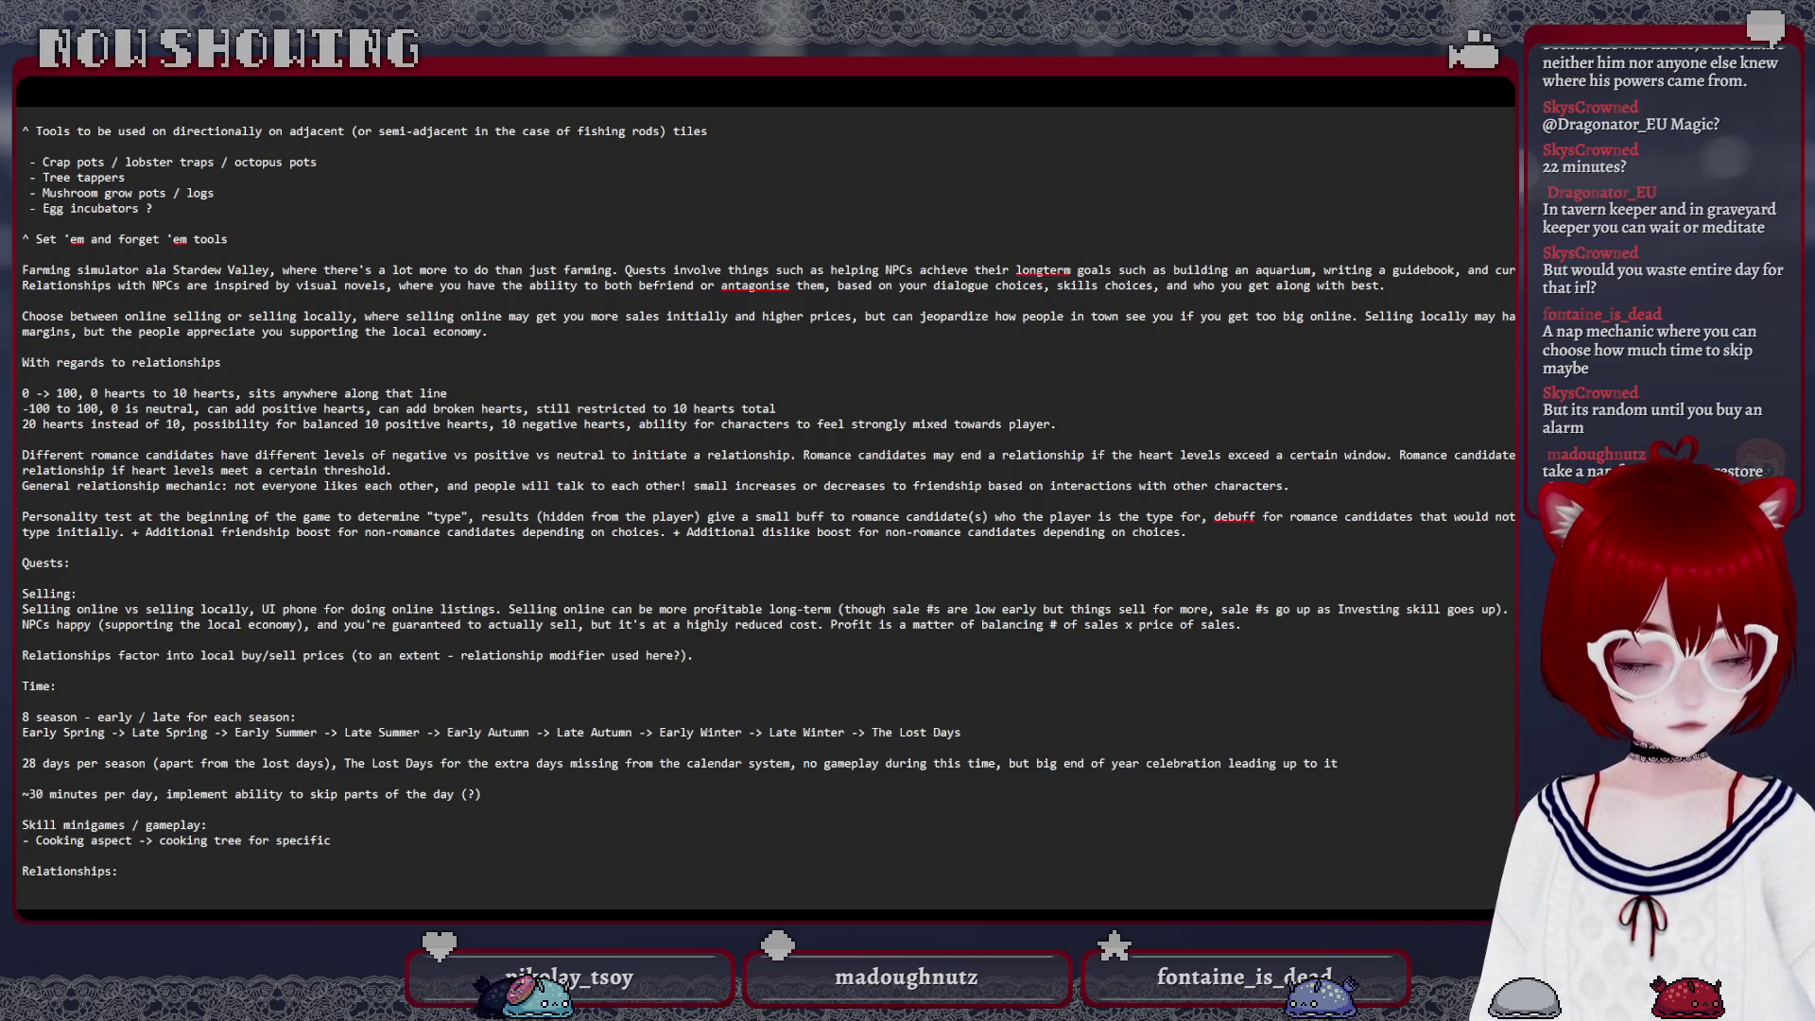
text( meal choi)
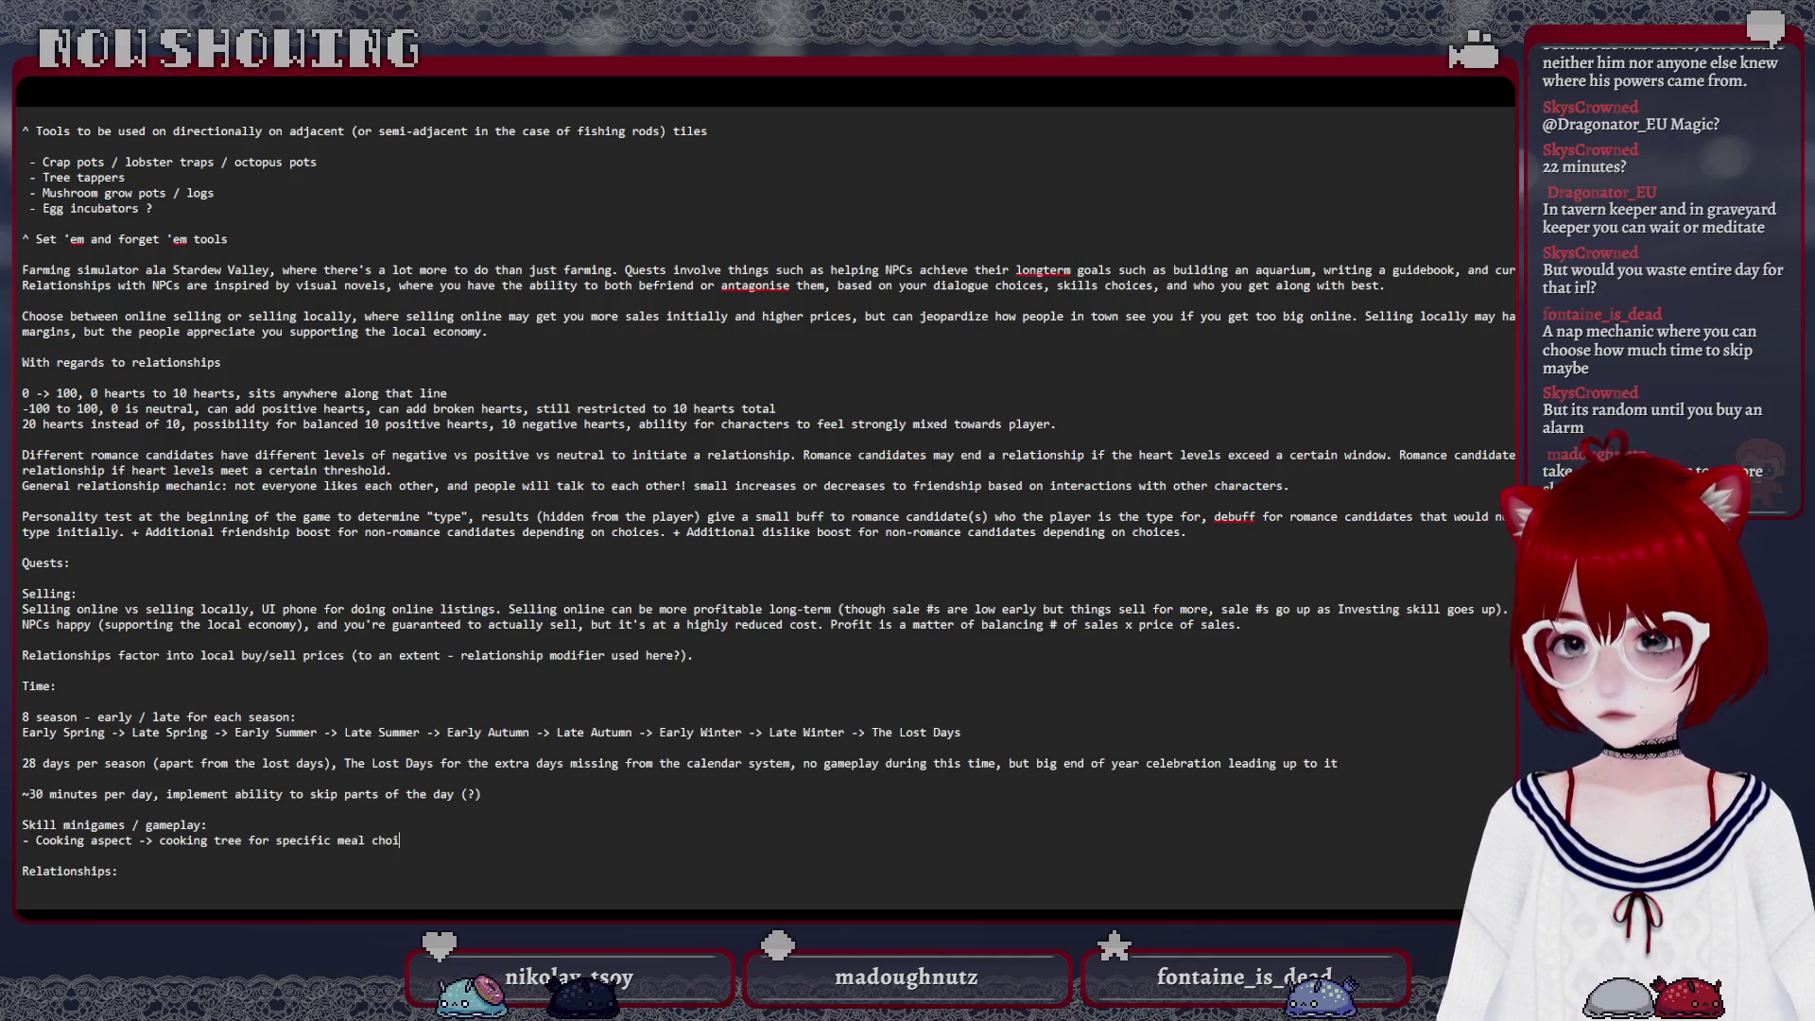
text(ces ())
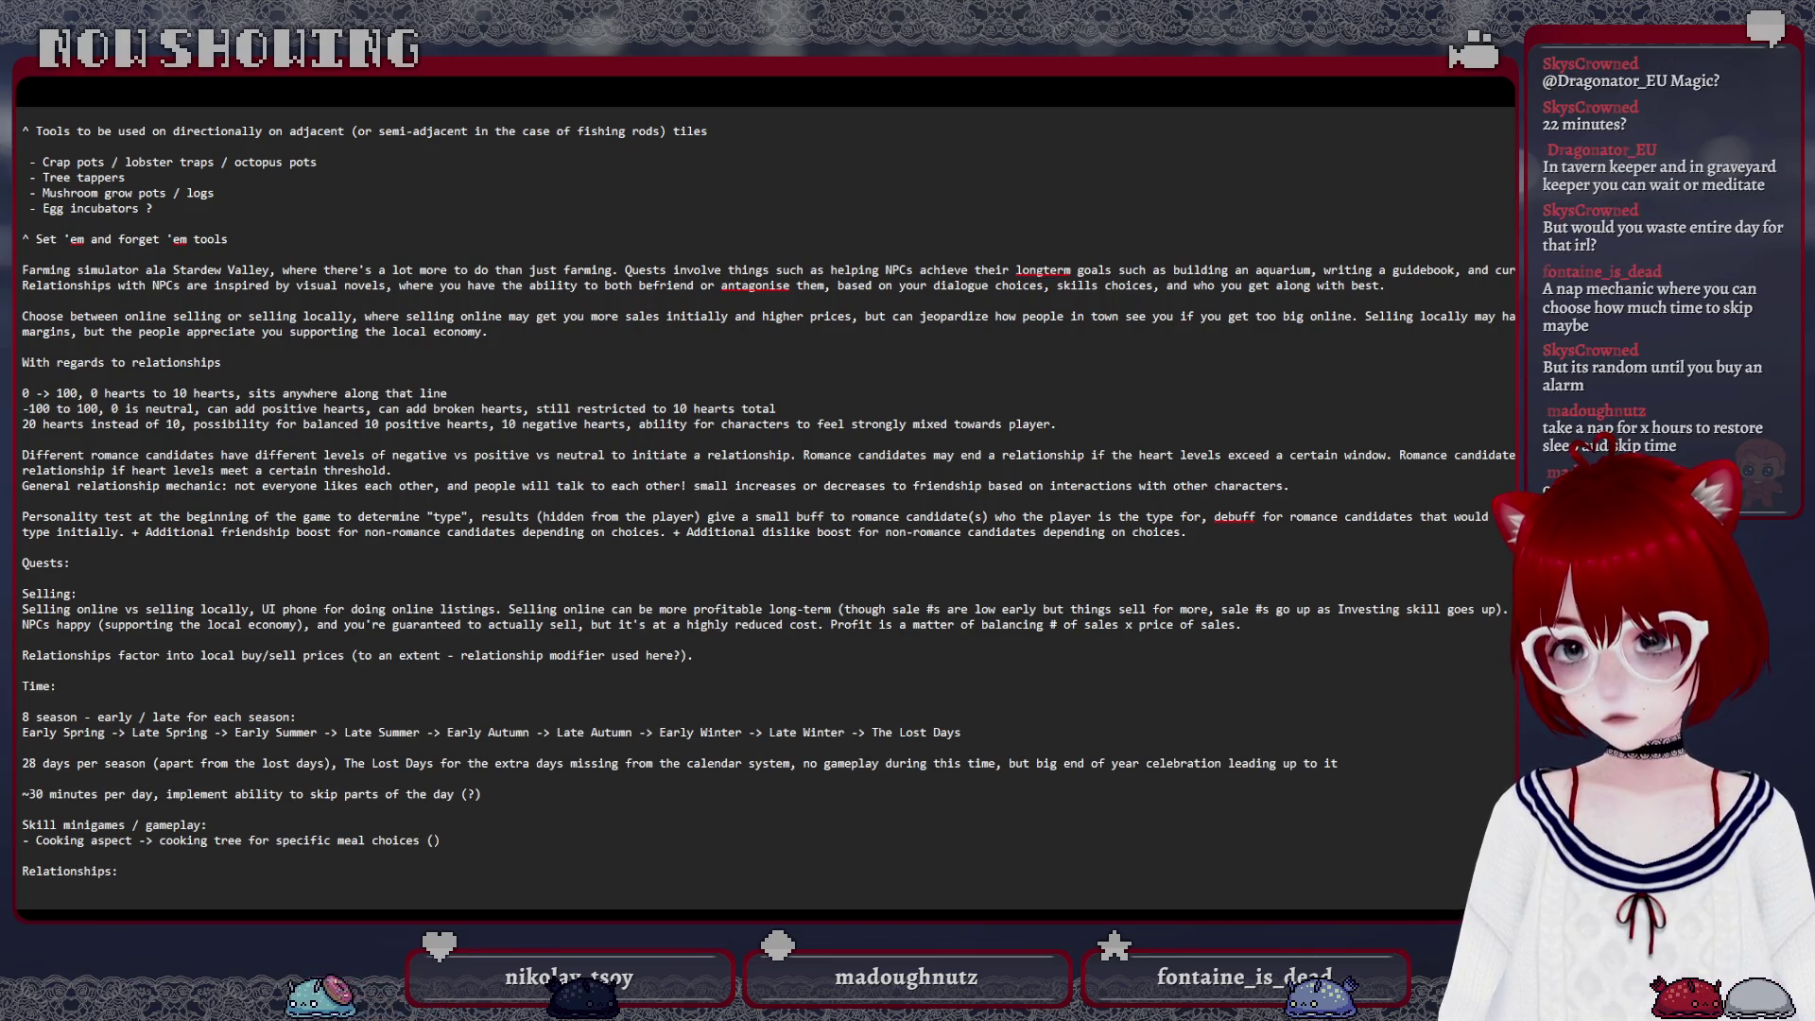
text(example:)
text( doug)
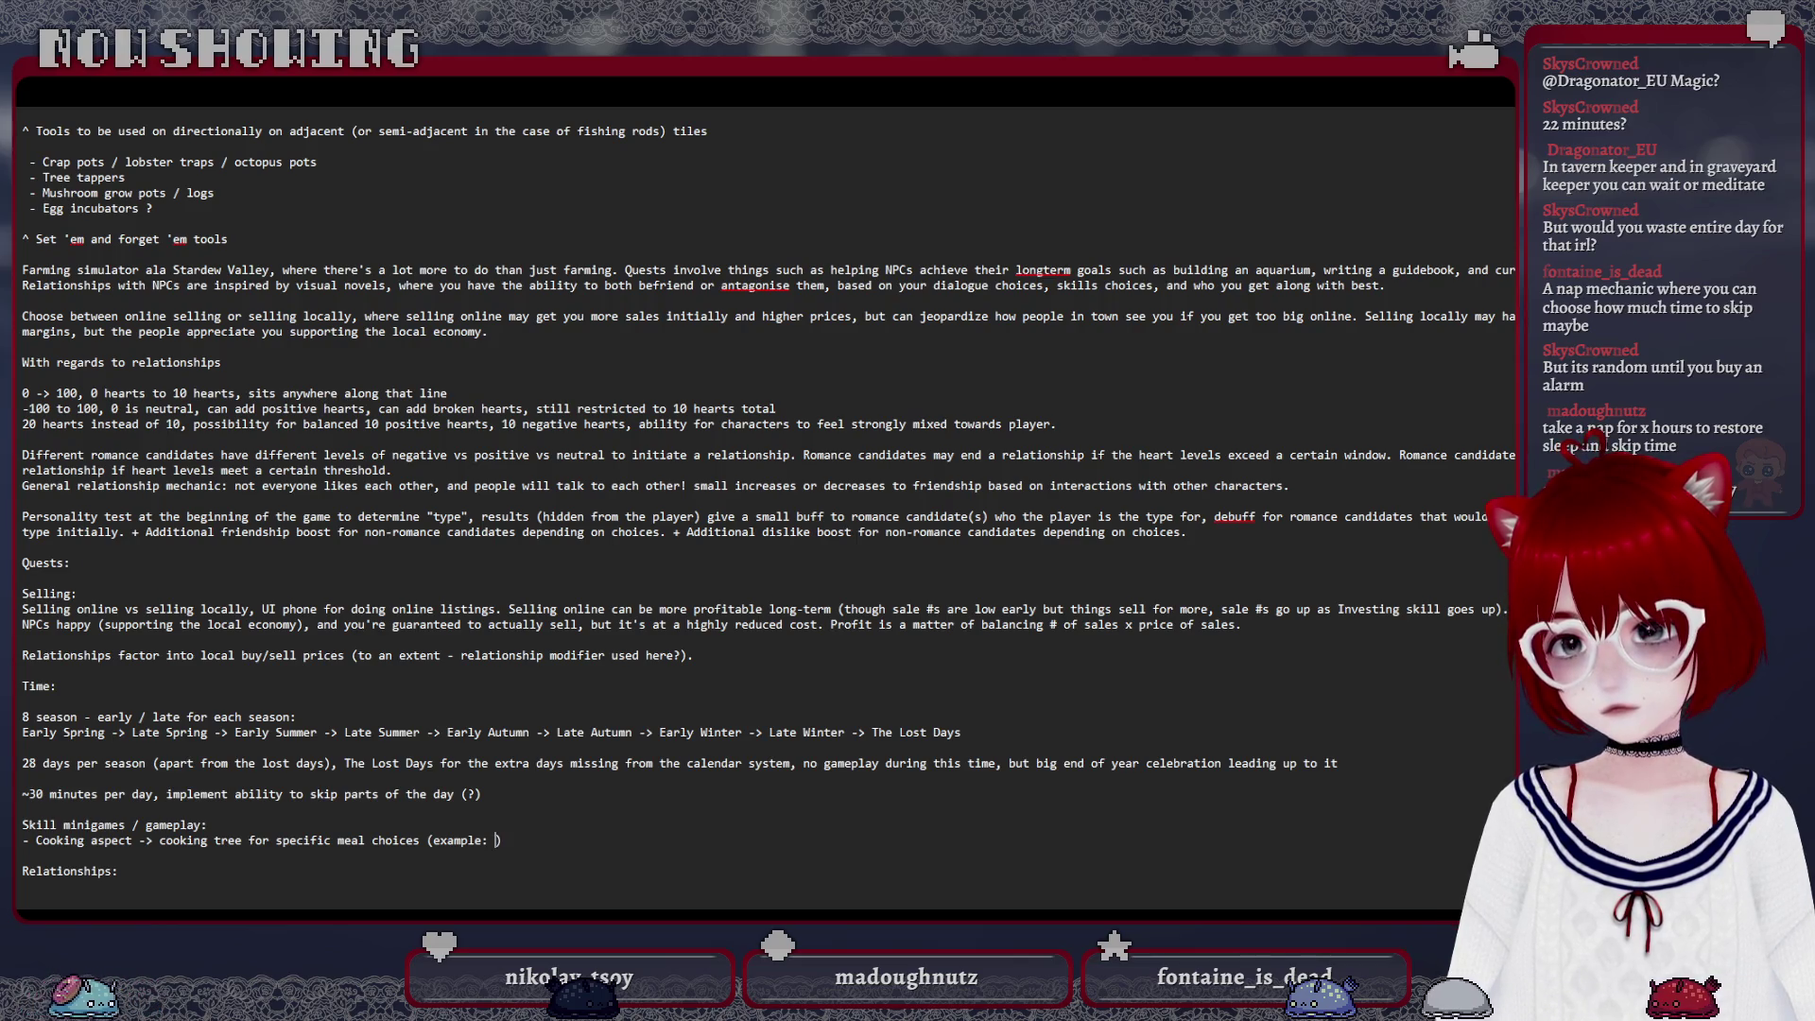
text(h -> )
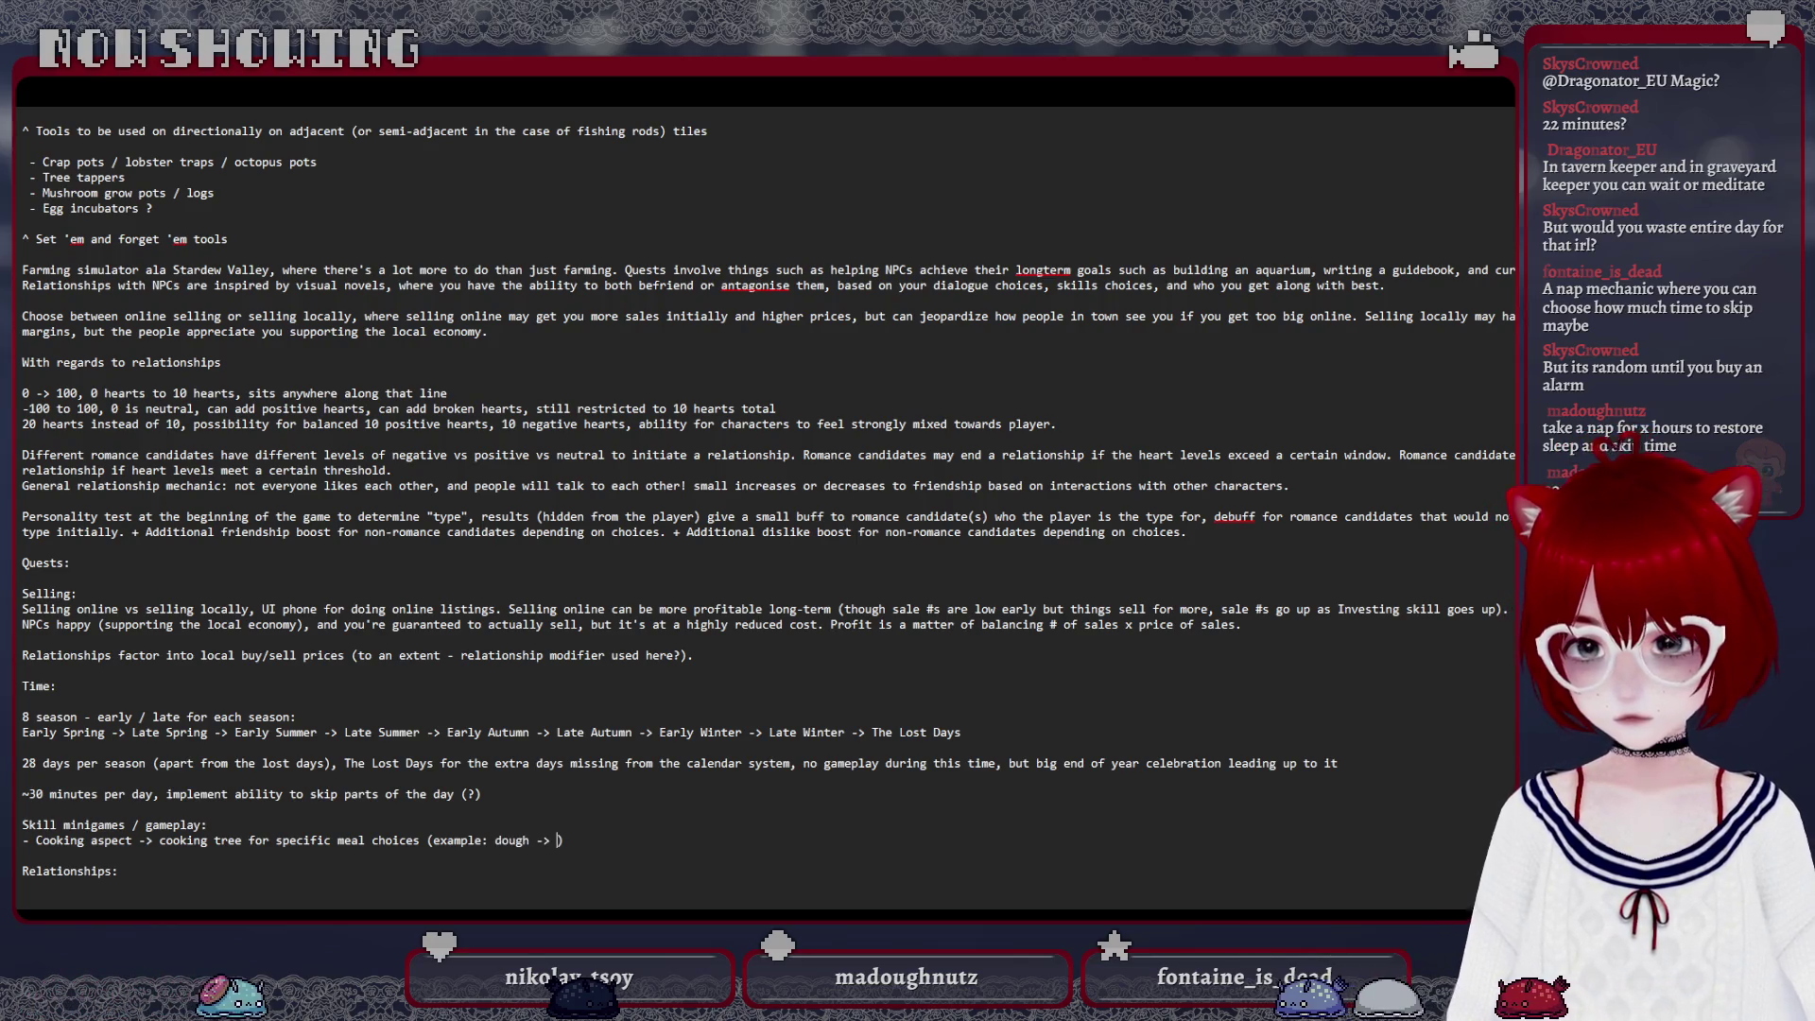
text(bra)
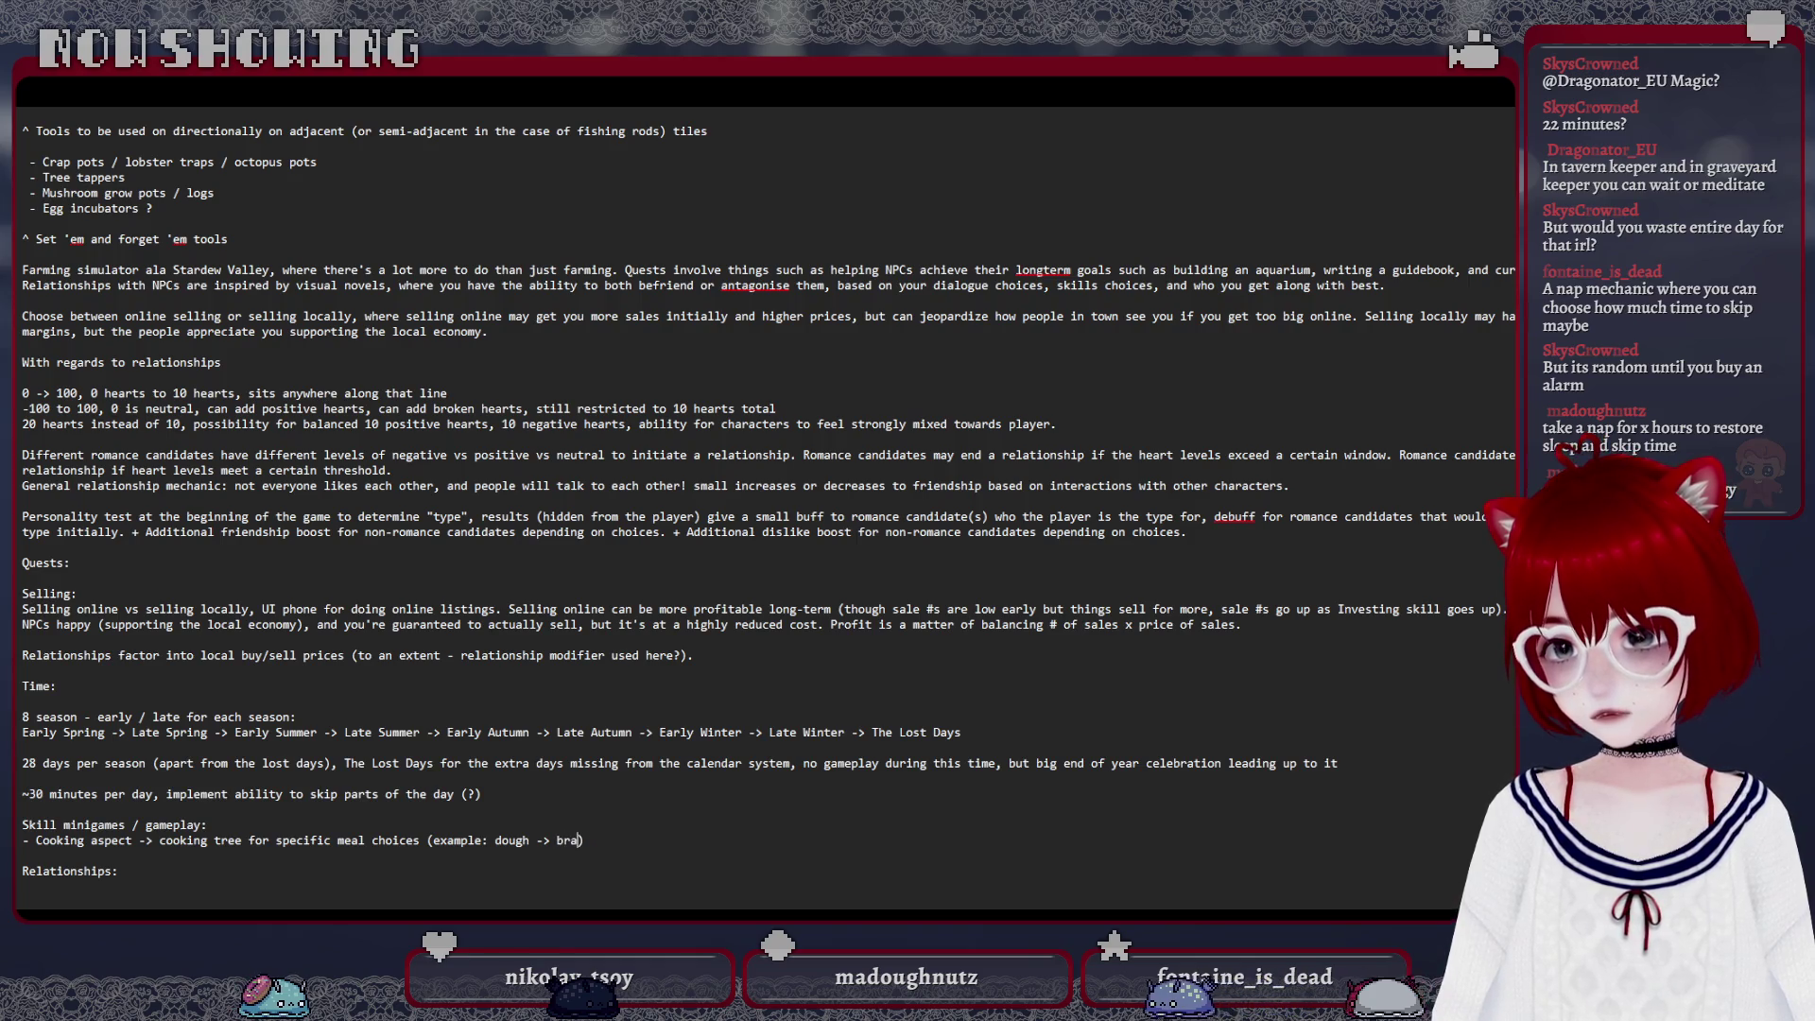
text(d, pas)
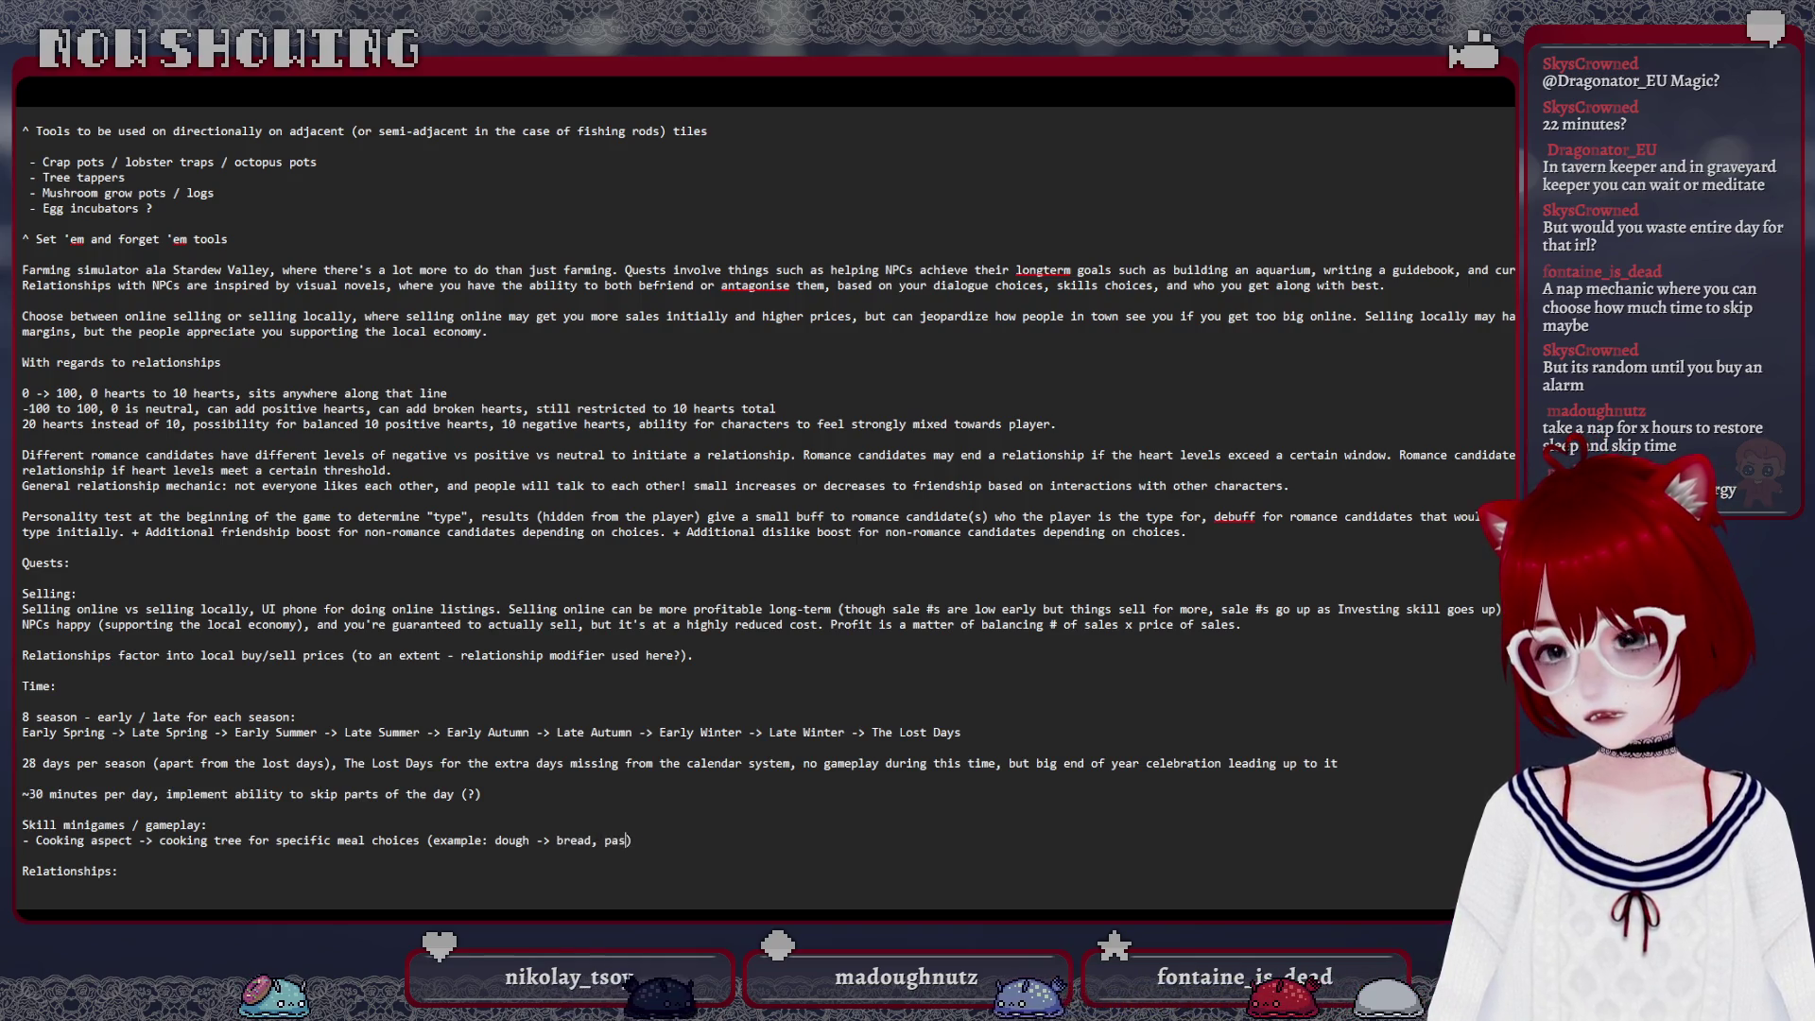
text(ta, pizza, pi)
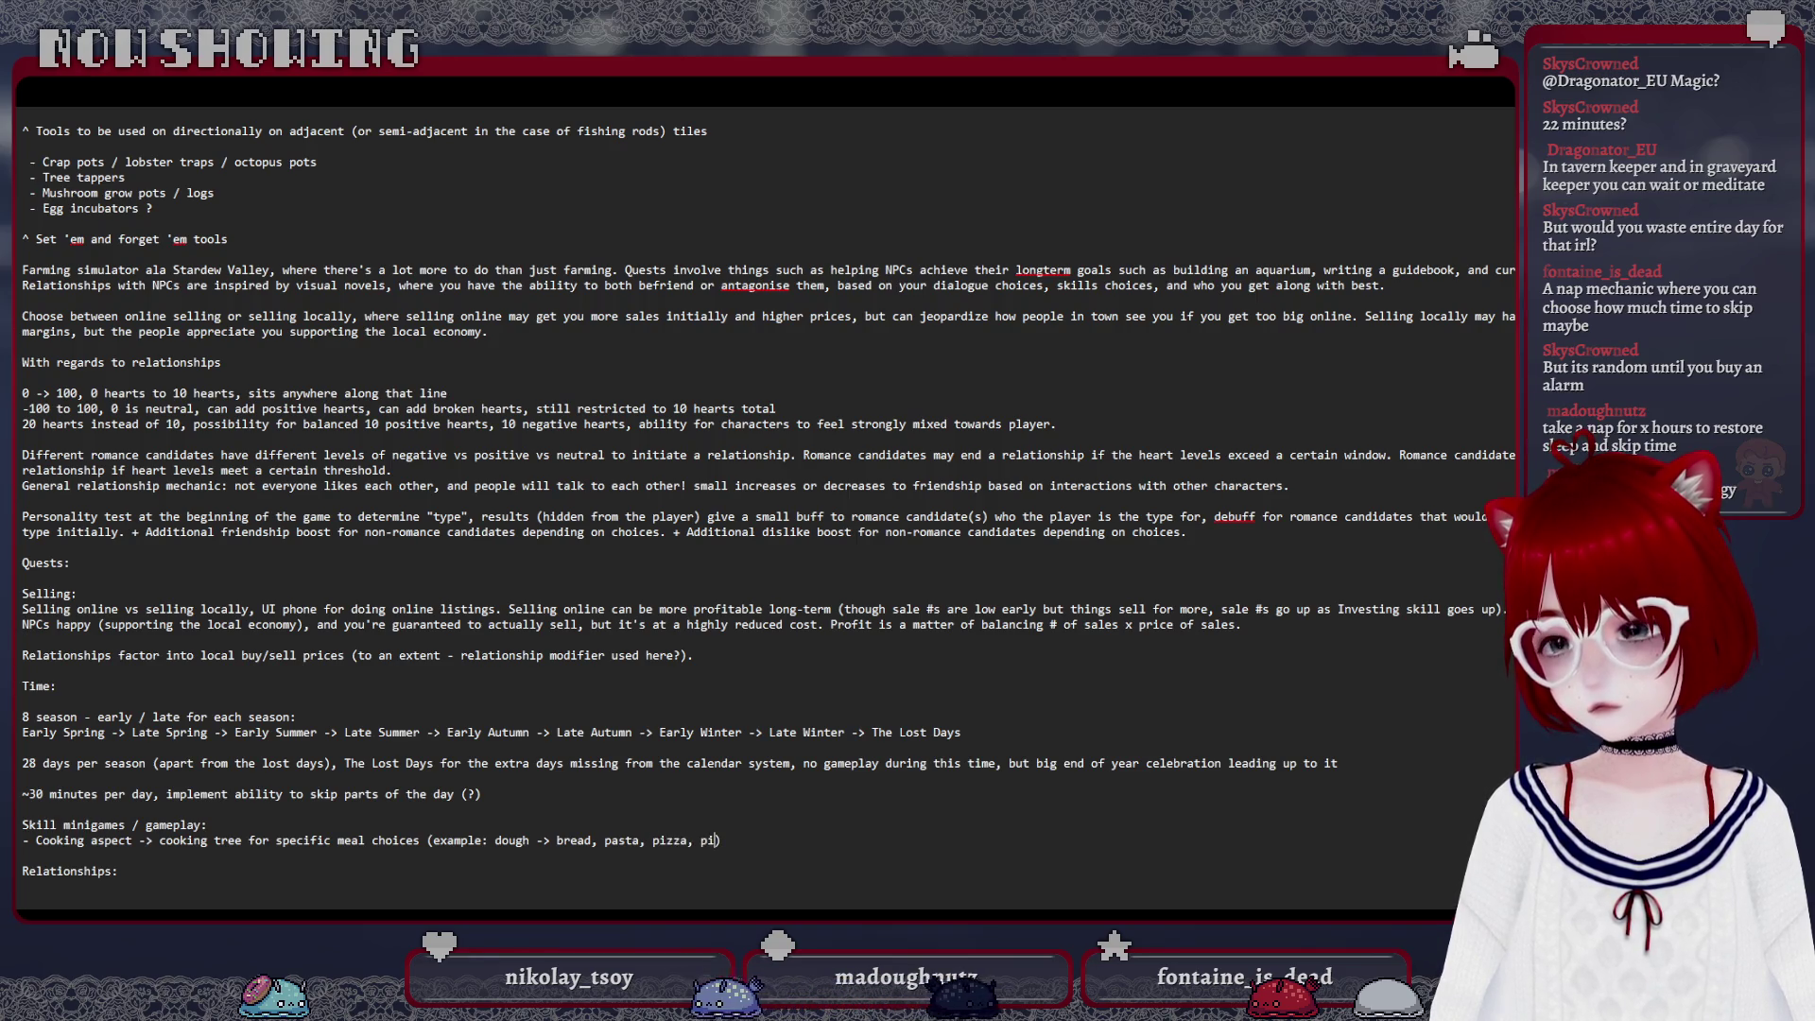
text(e ->)
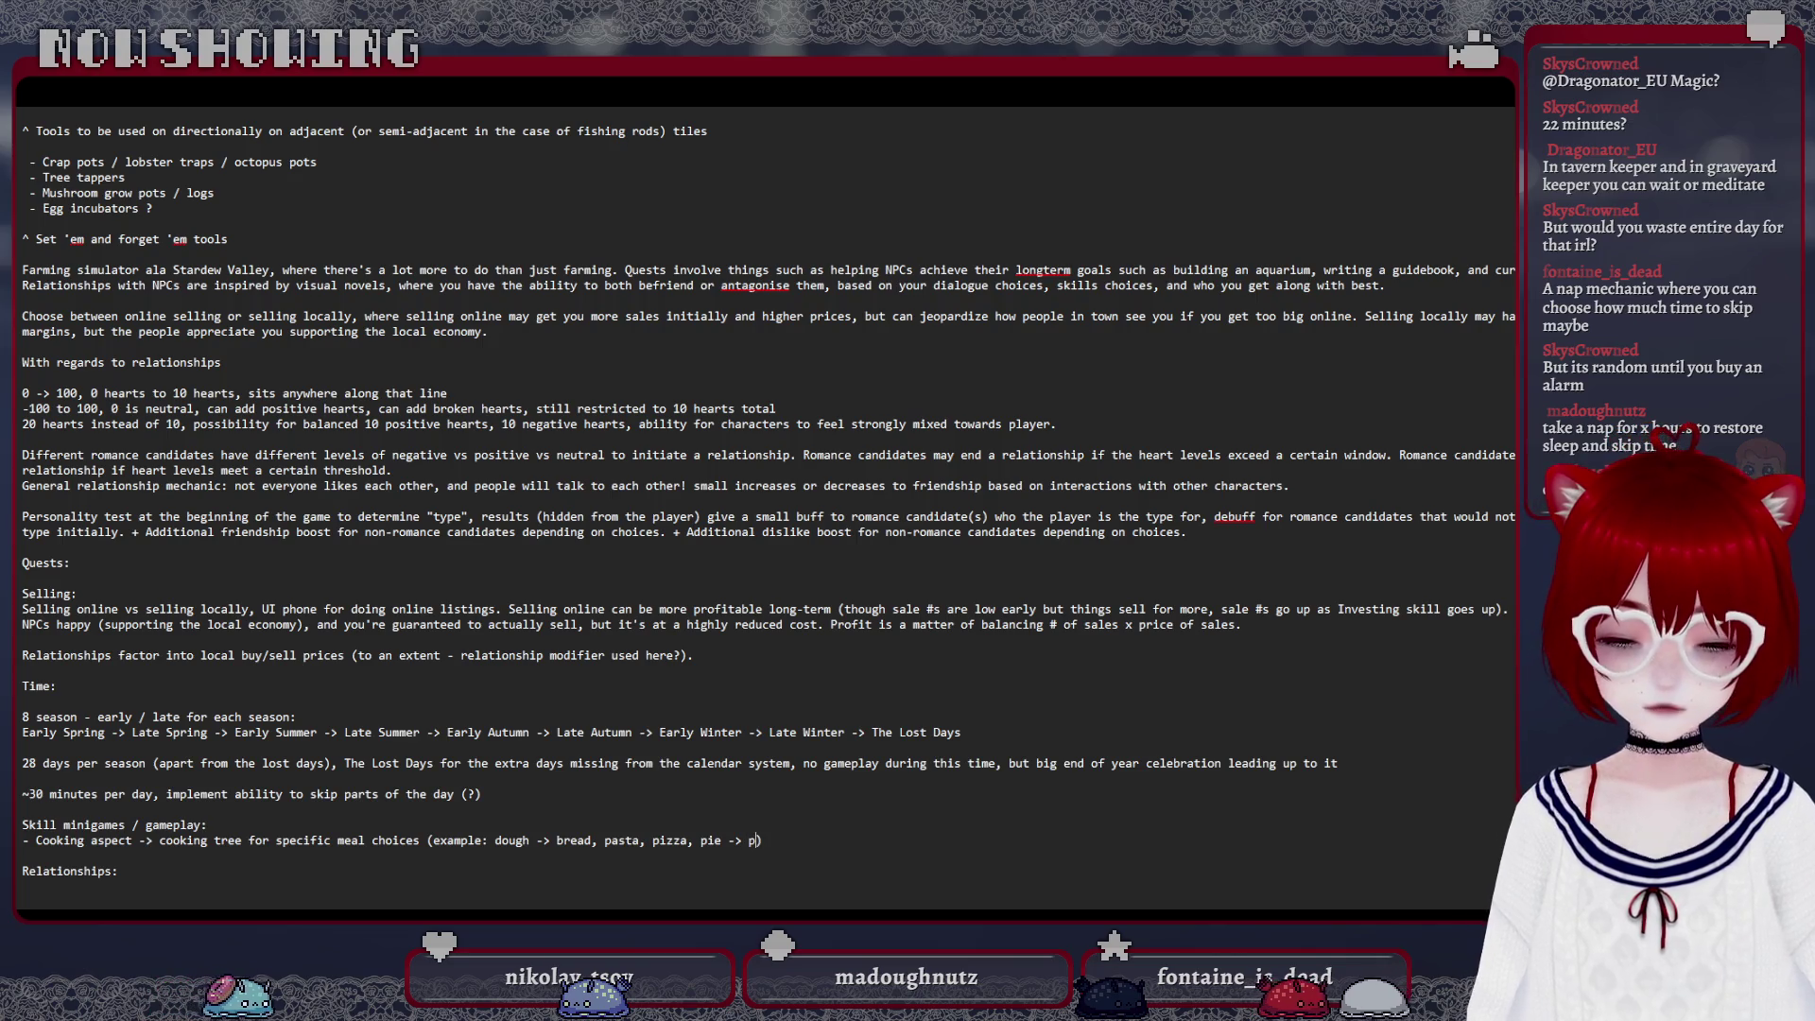
text(pie )
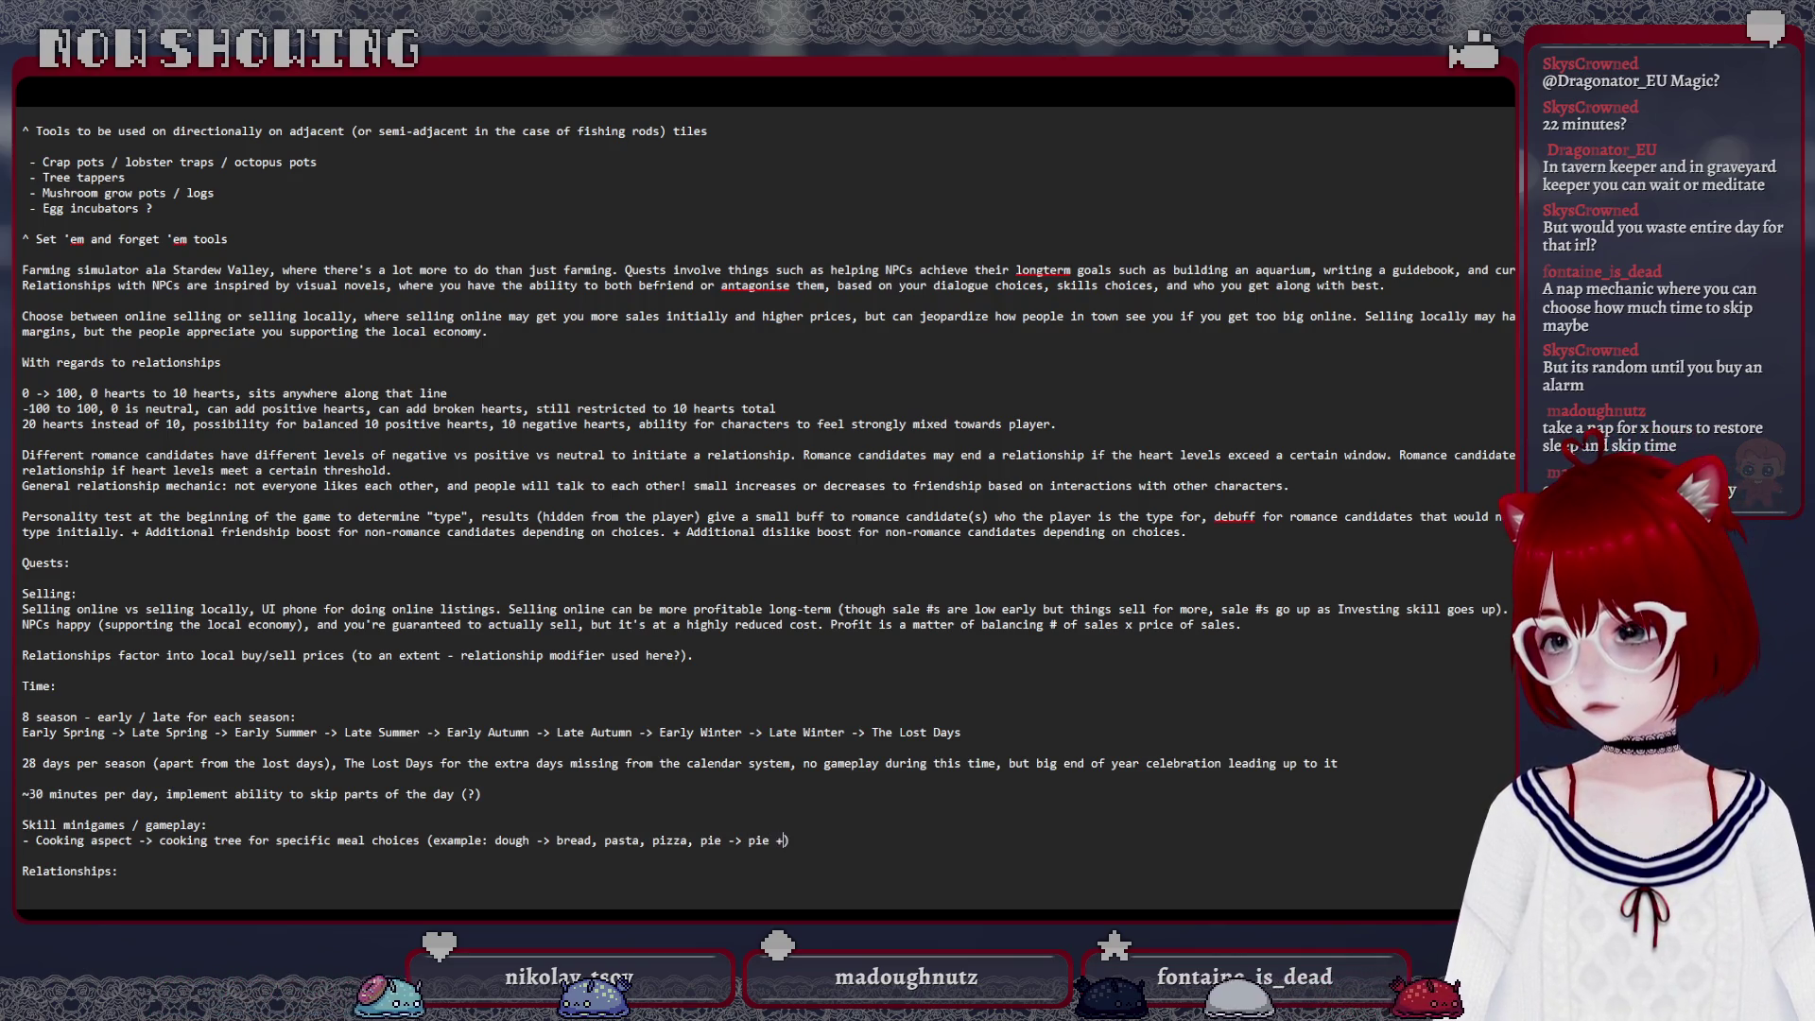
text(+ fruit = fruit pie)
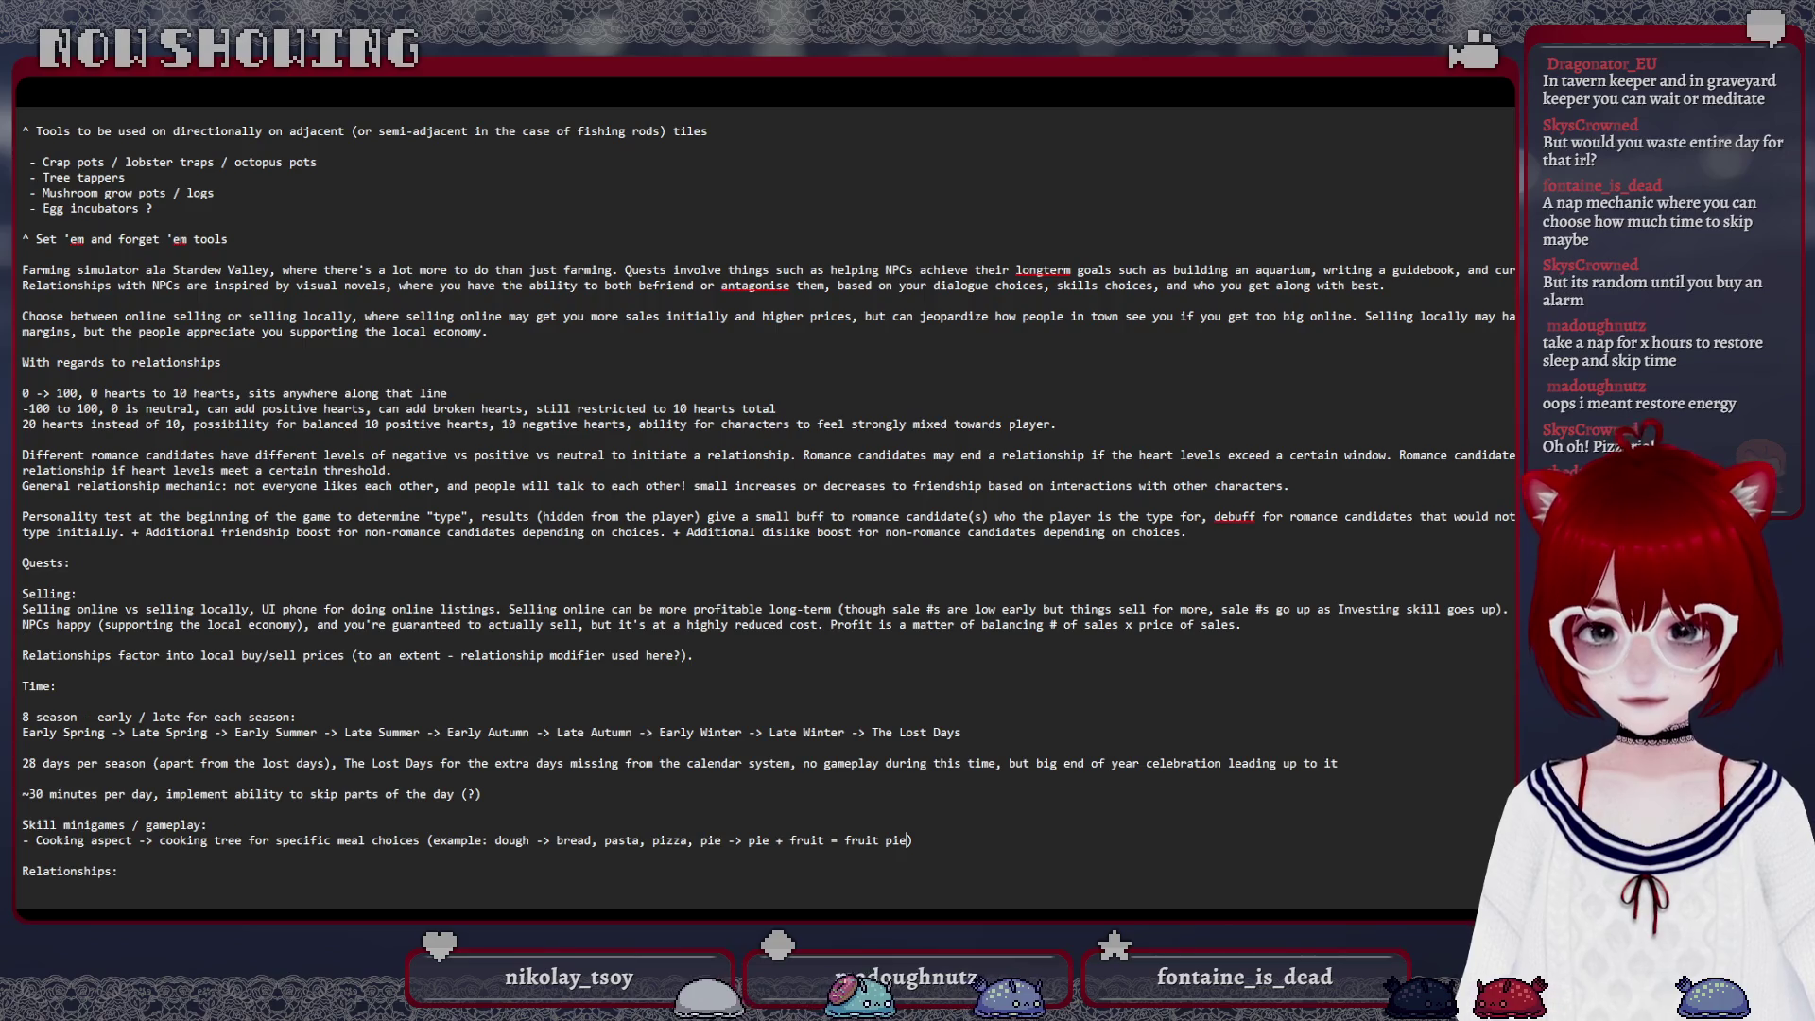
Start a new bullet line below the cooking bullet, removing the extra space after the dash
key(Return)
text(-)
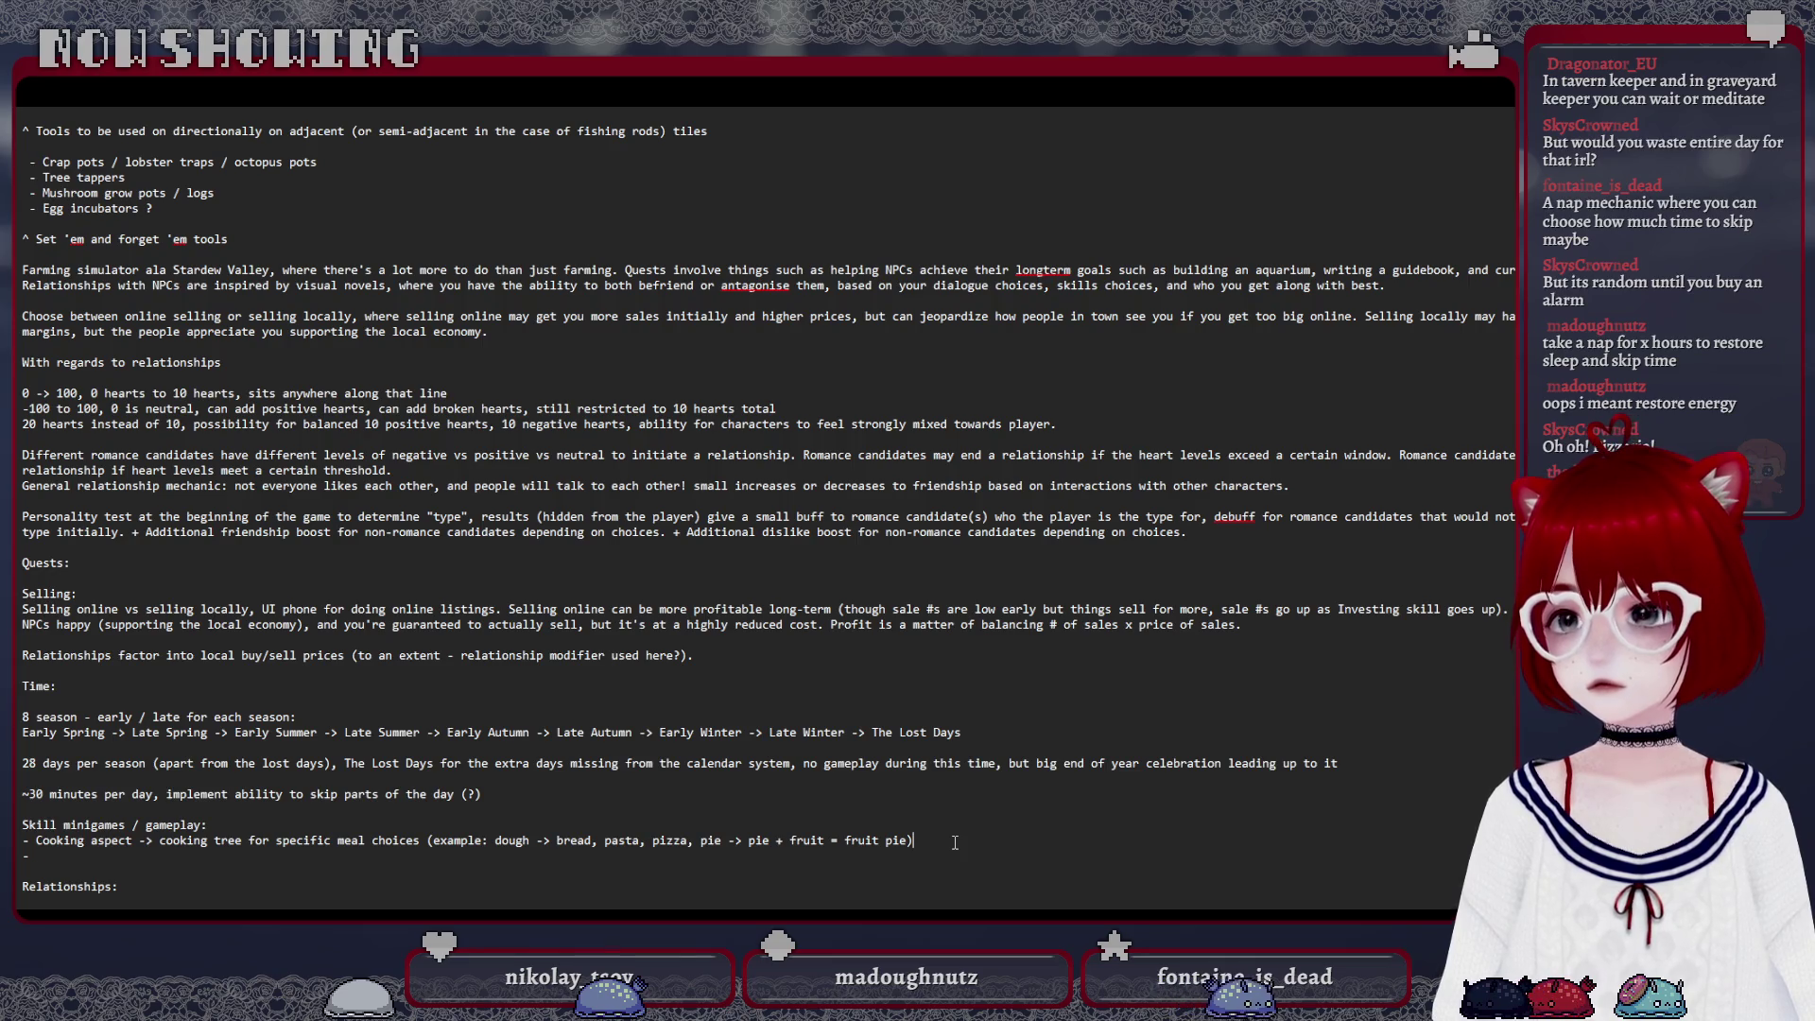
text(-)
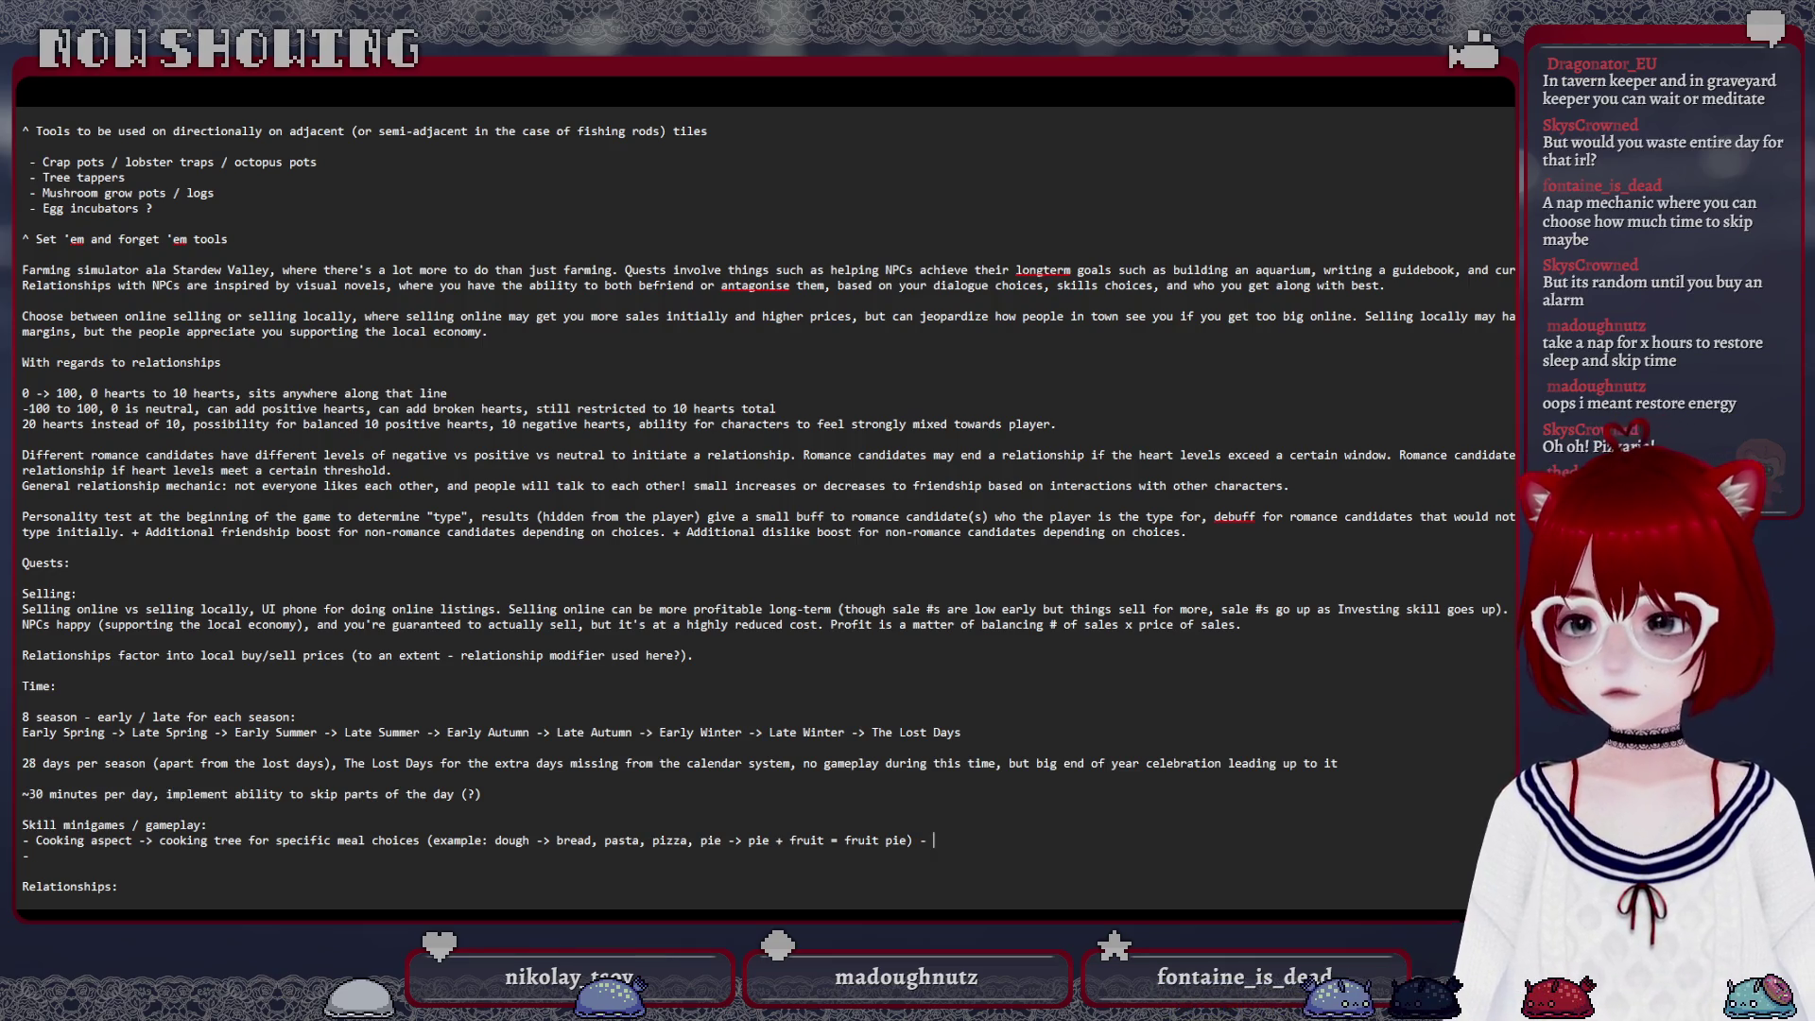
key(BackSpace)
text(> rhy)
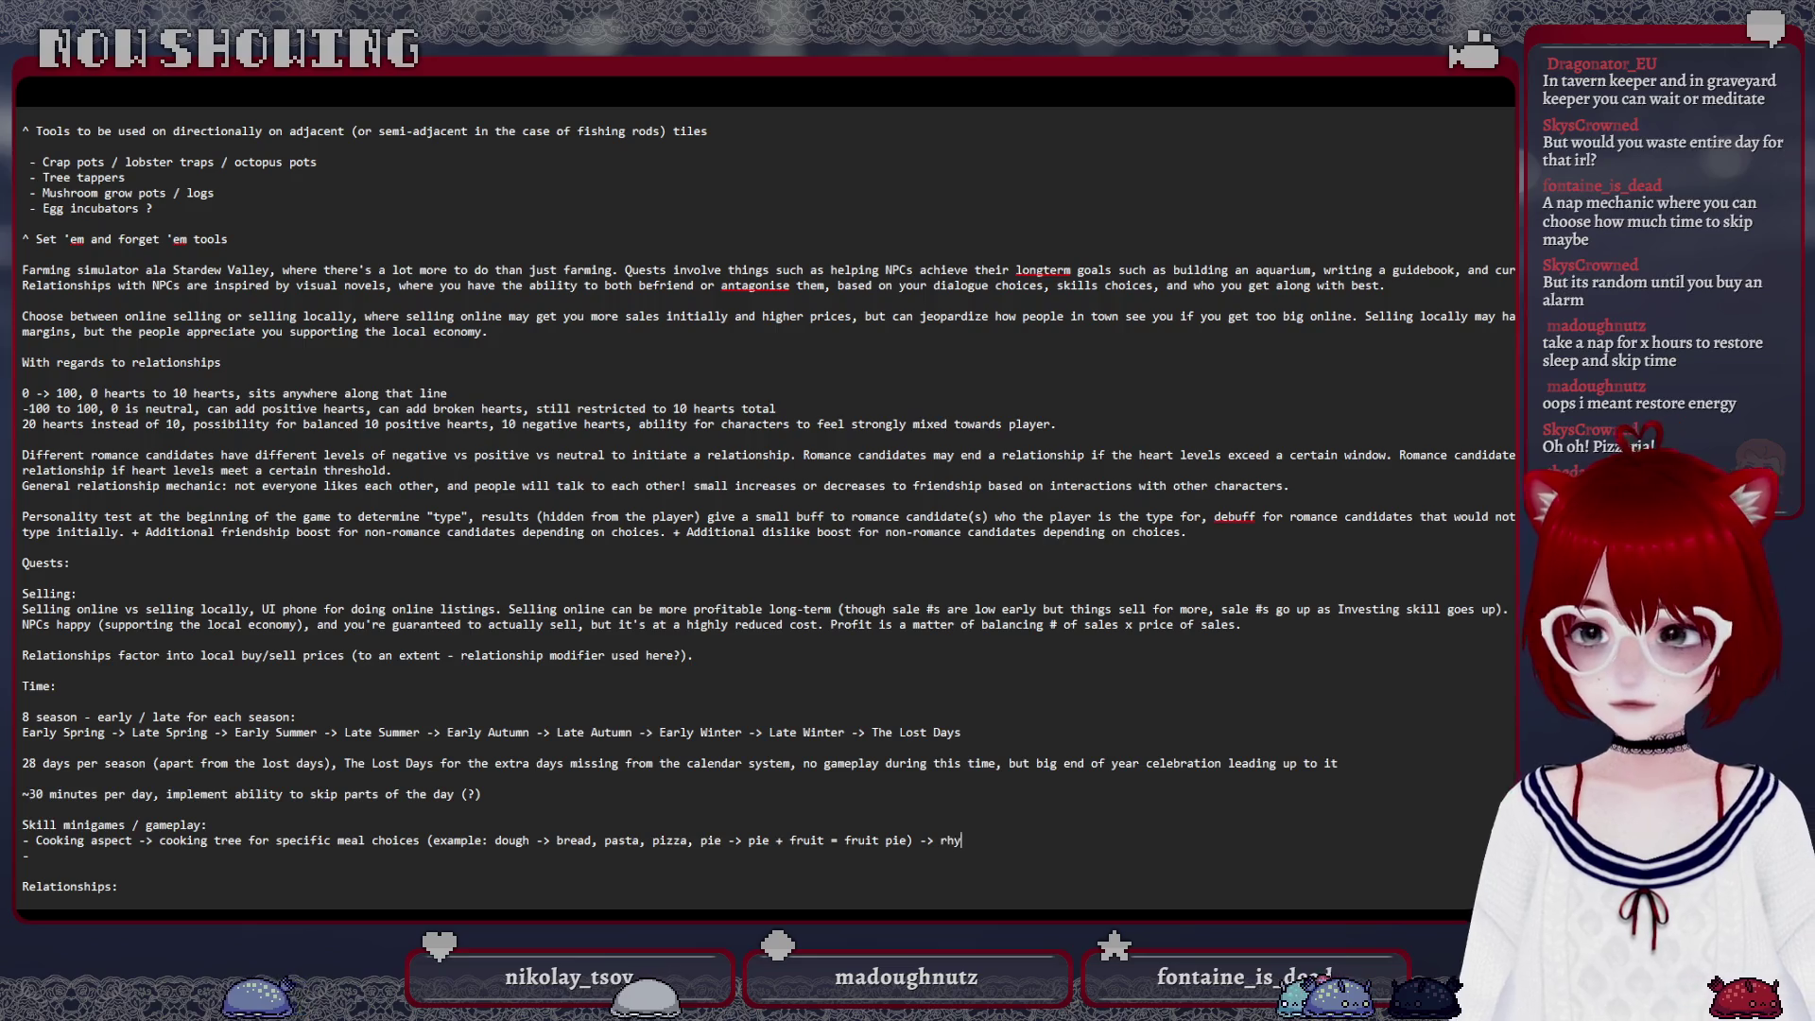
text(thm minigame)
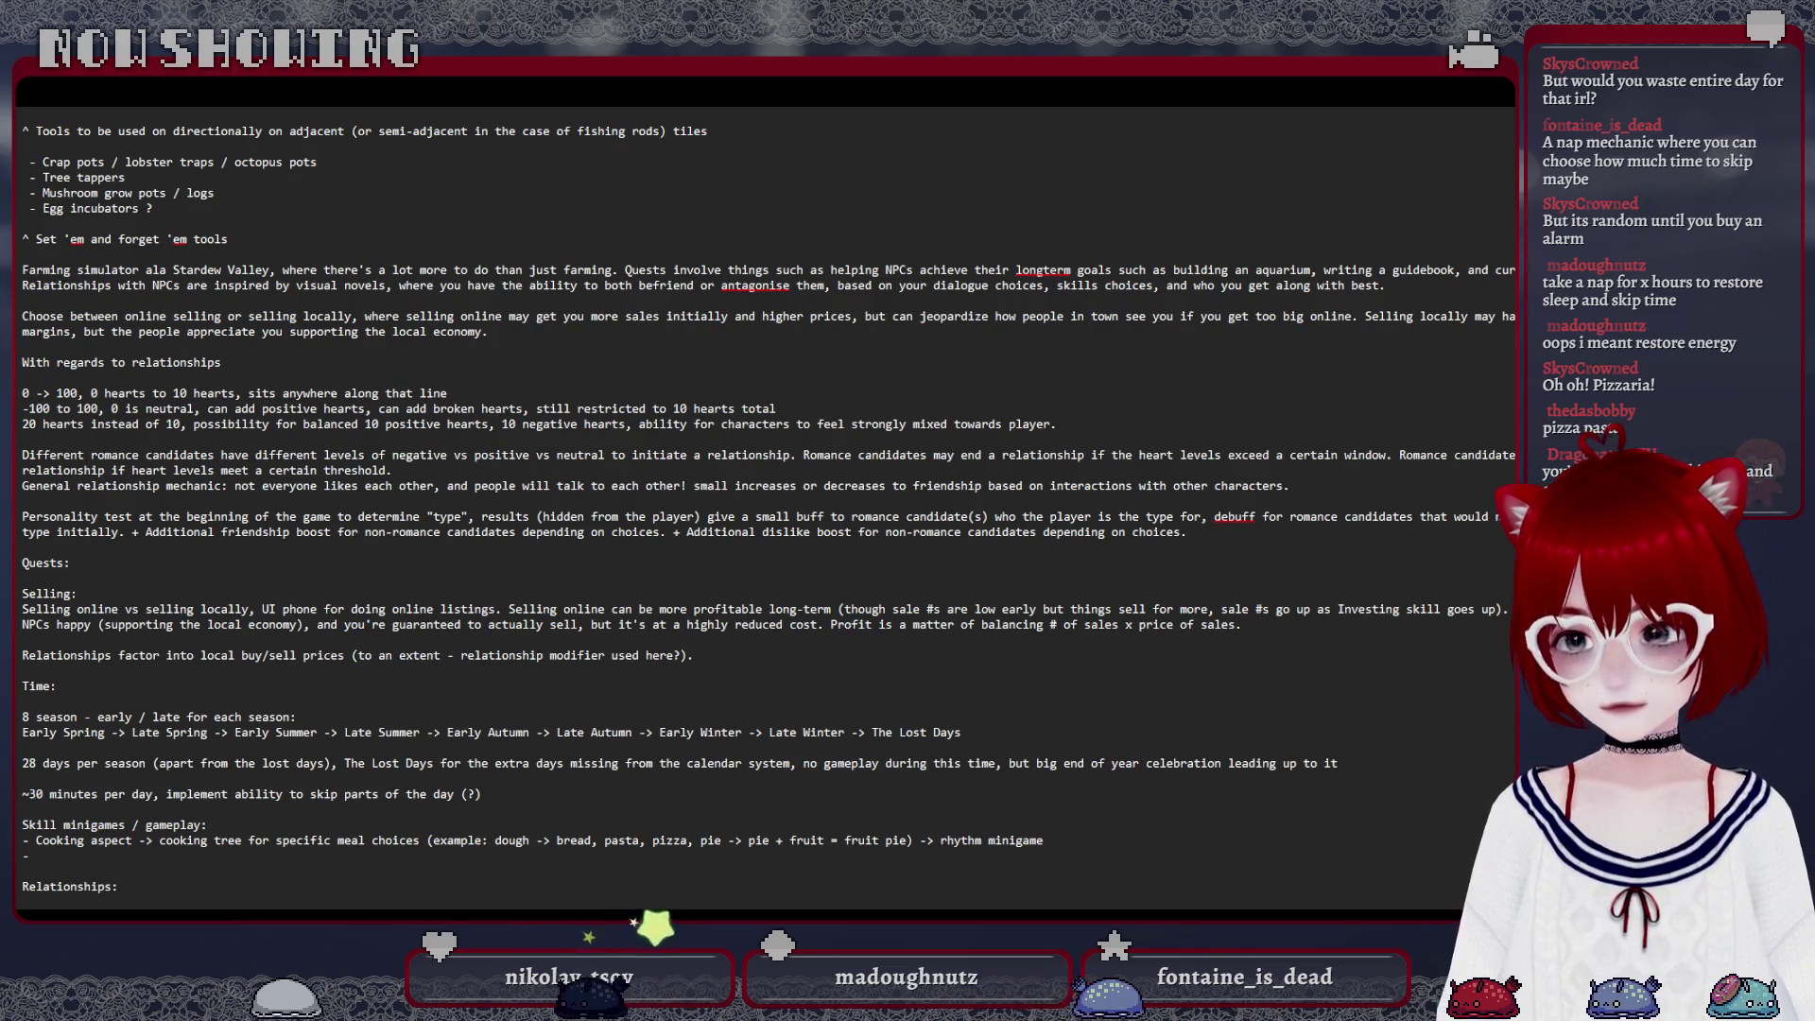
text(for cooking ?)
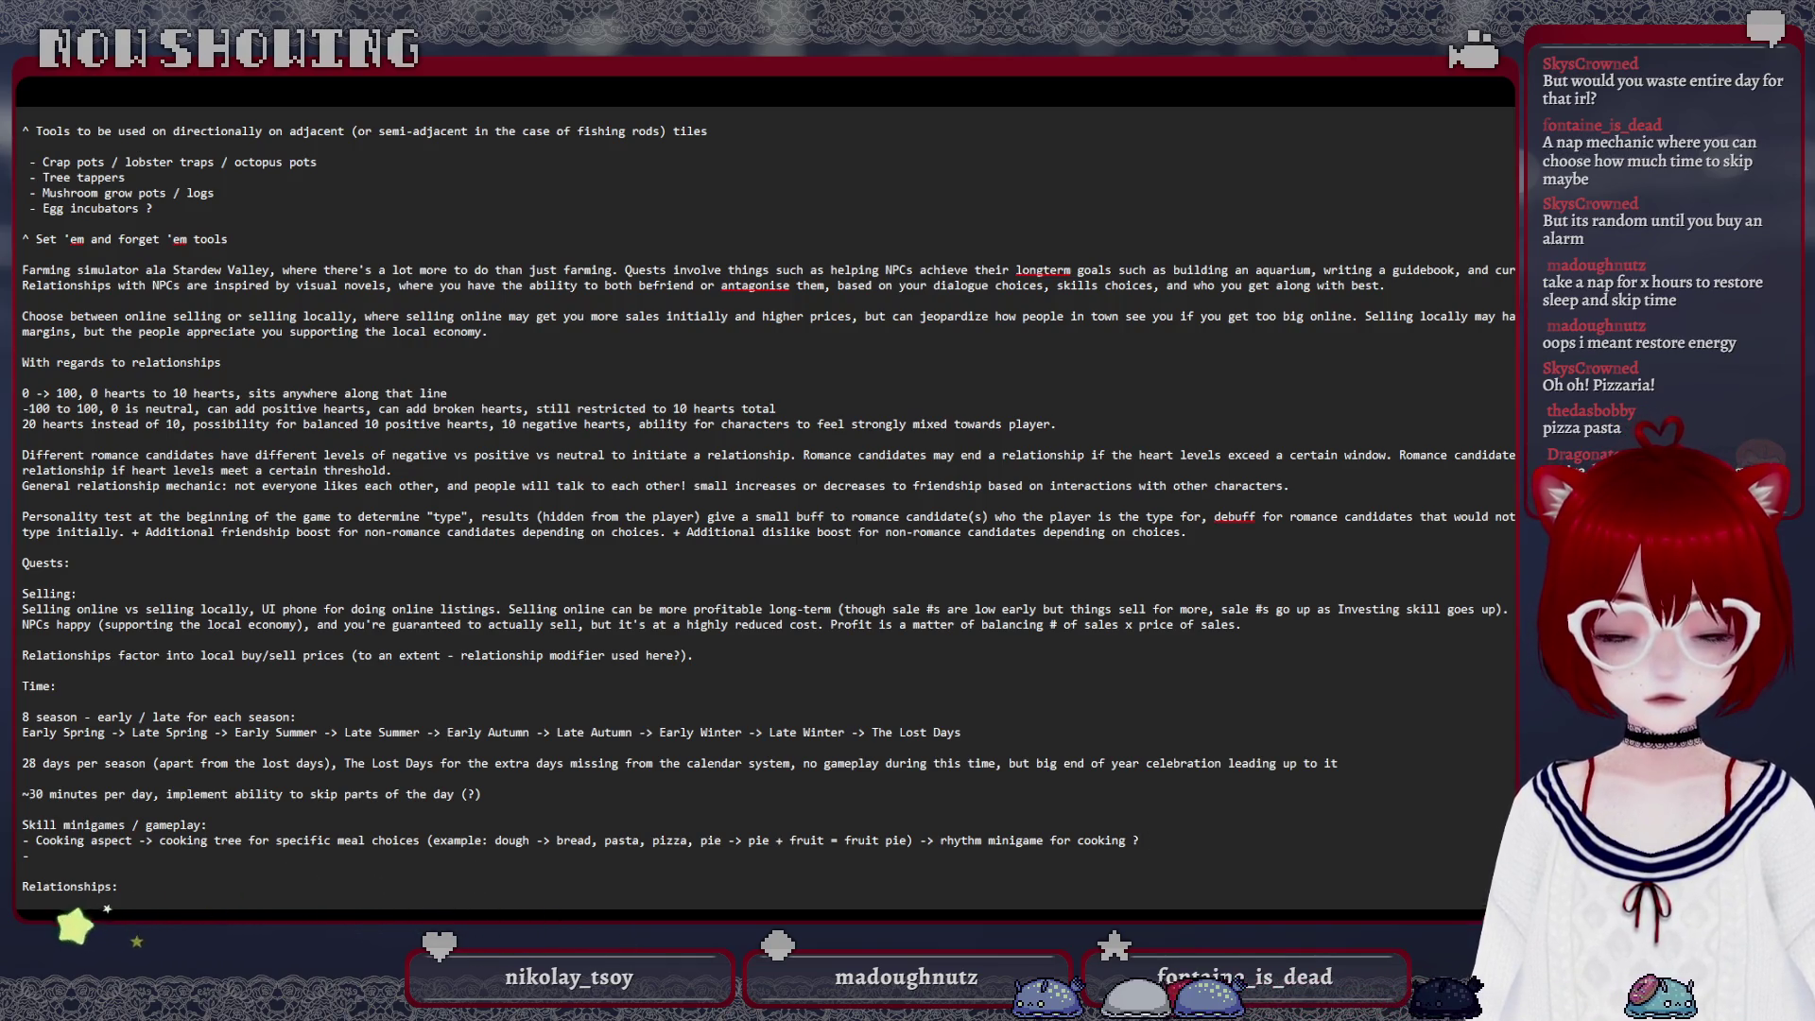
text( 3 bu)
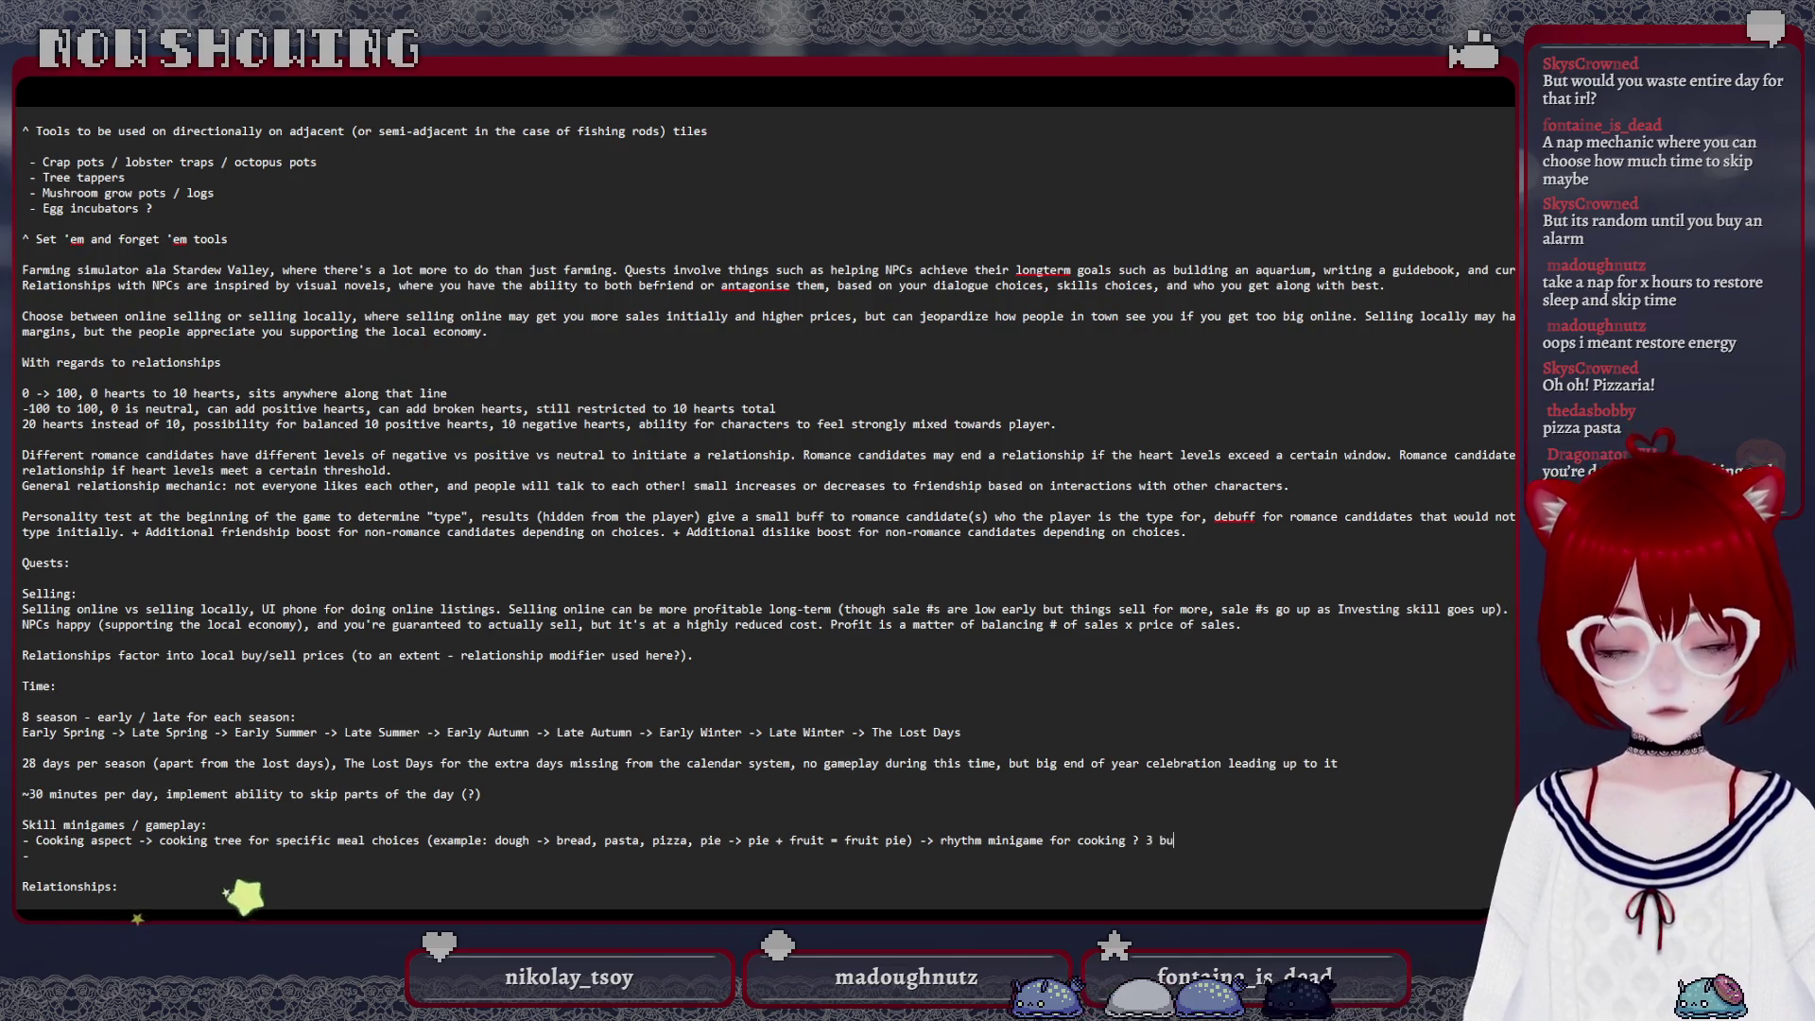
text(tton prom)
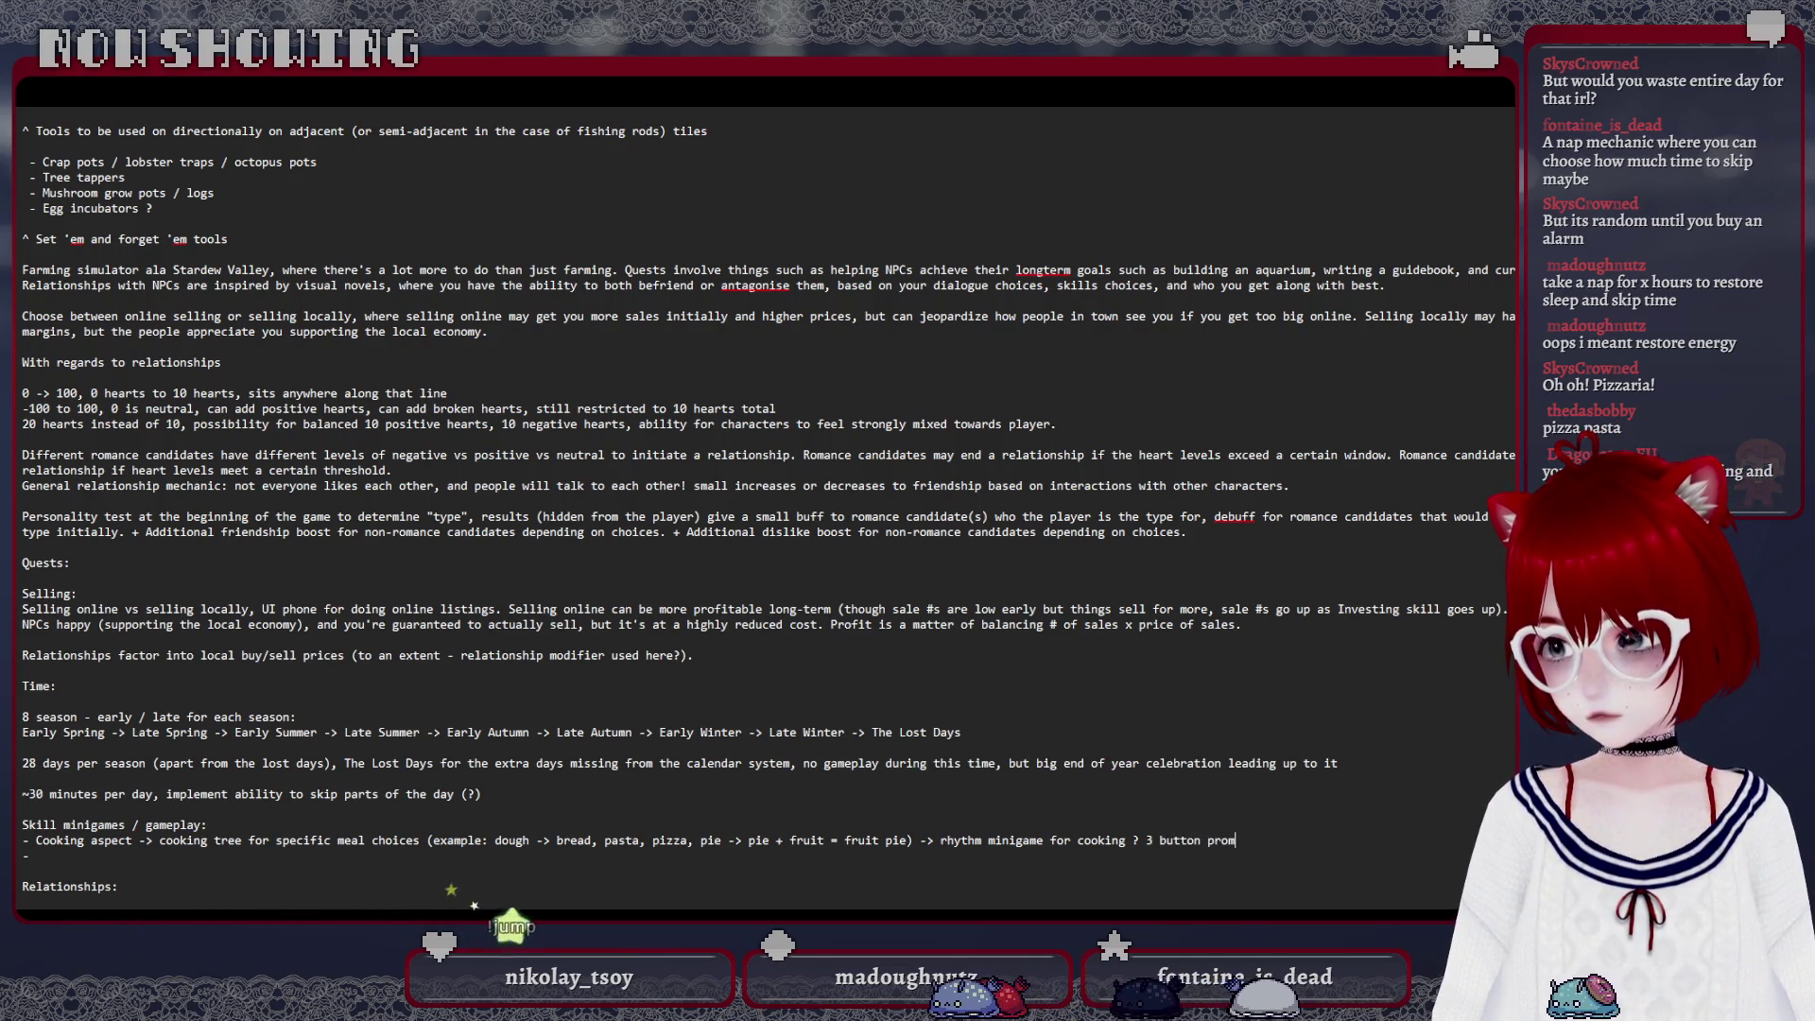
text(pts,)
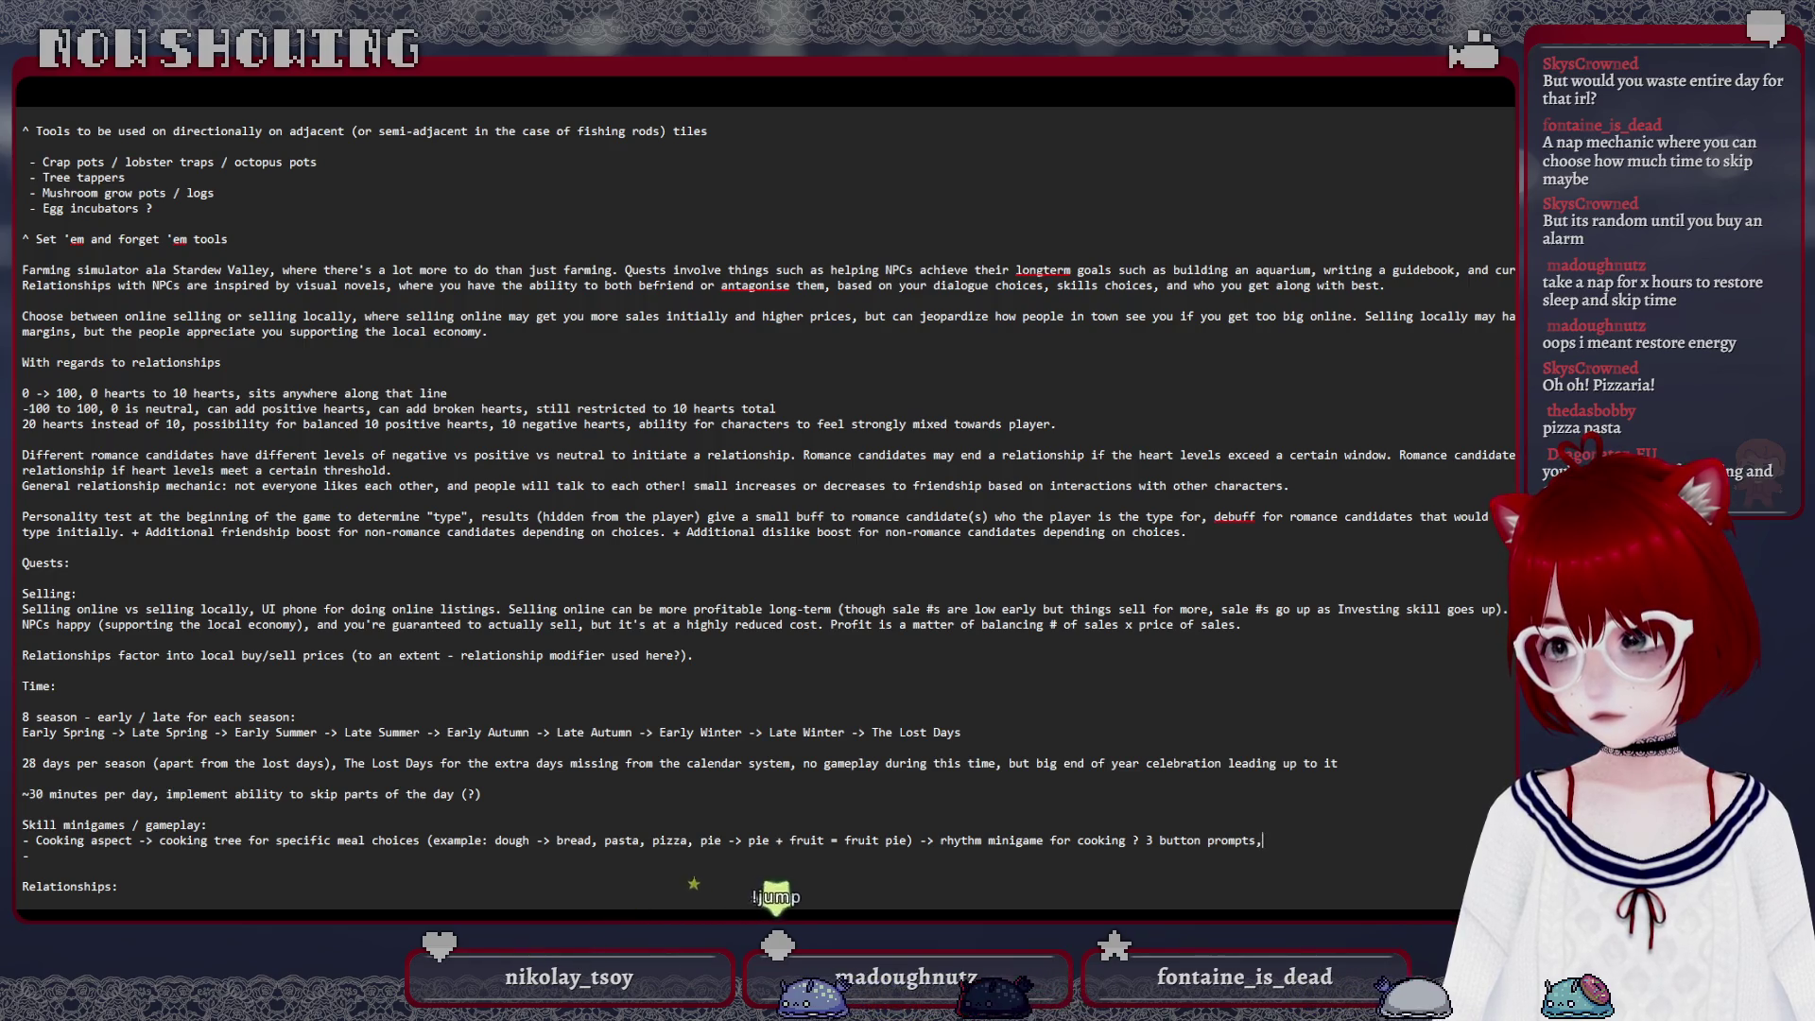
text( get all 3 tim)
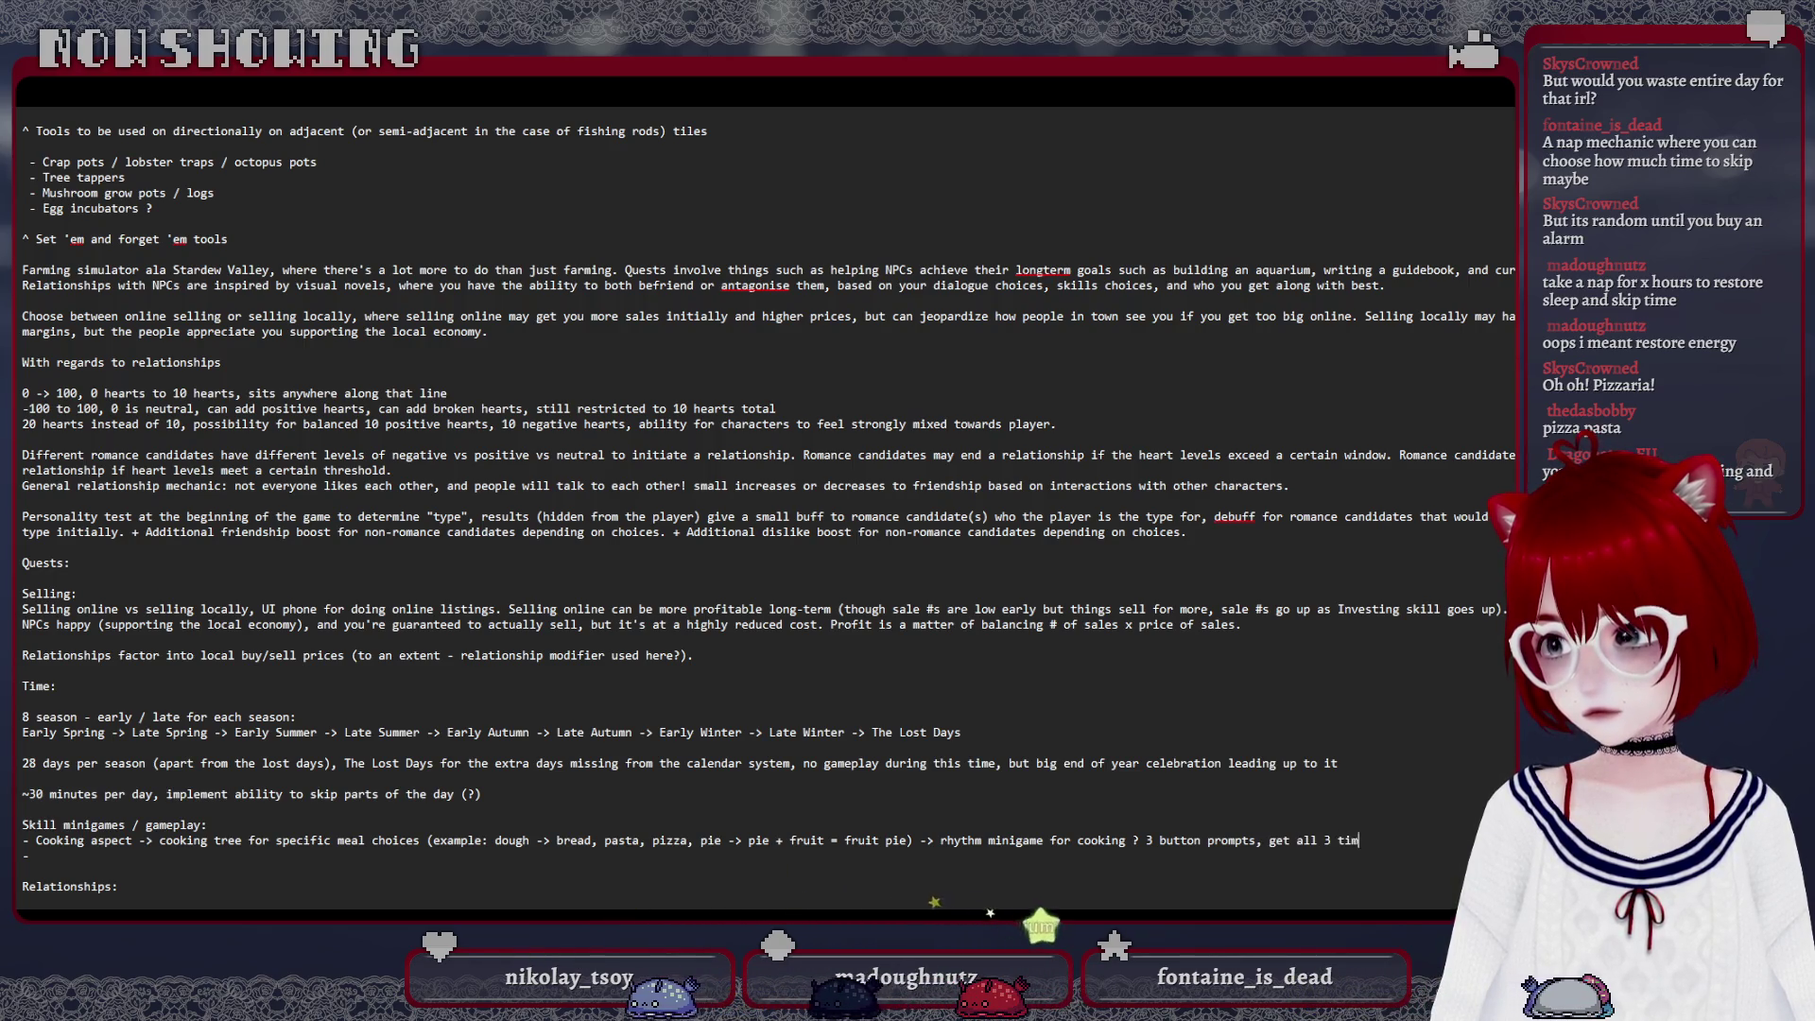
text(ed right: perfect good food)
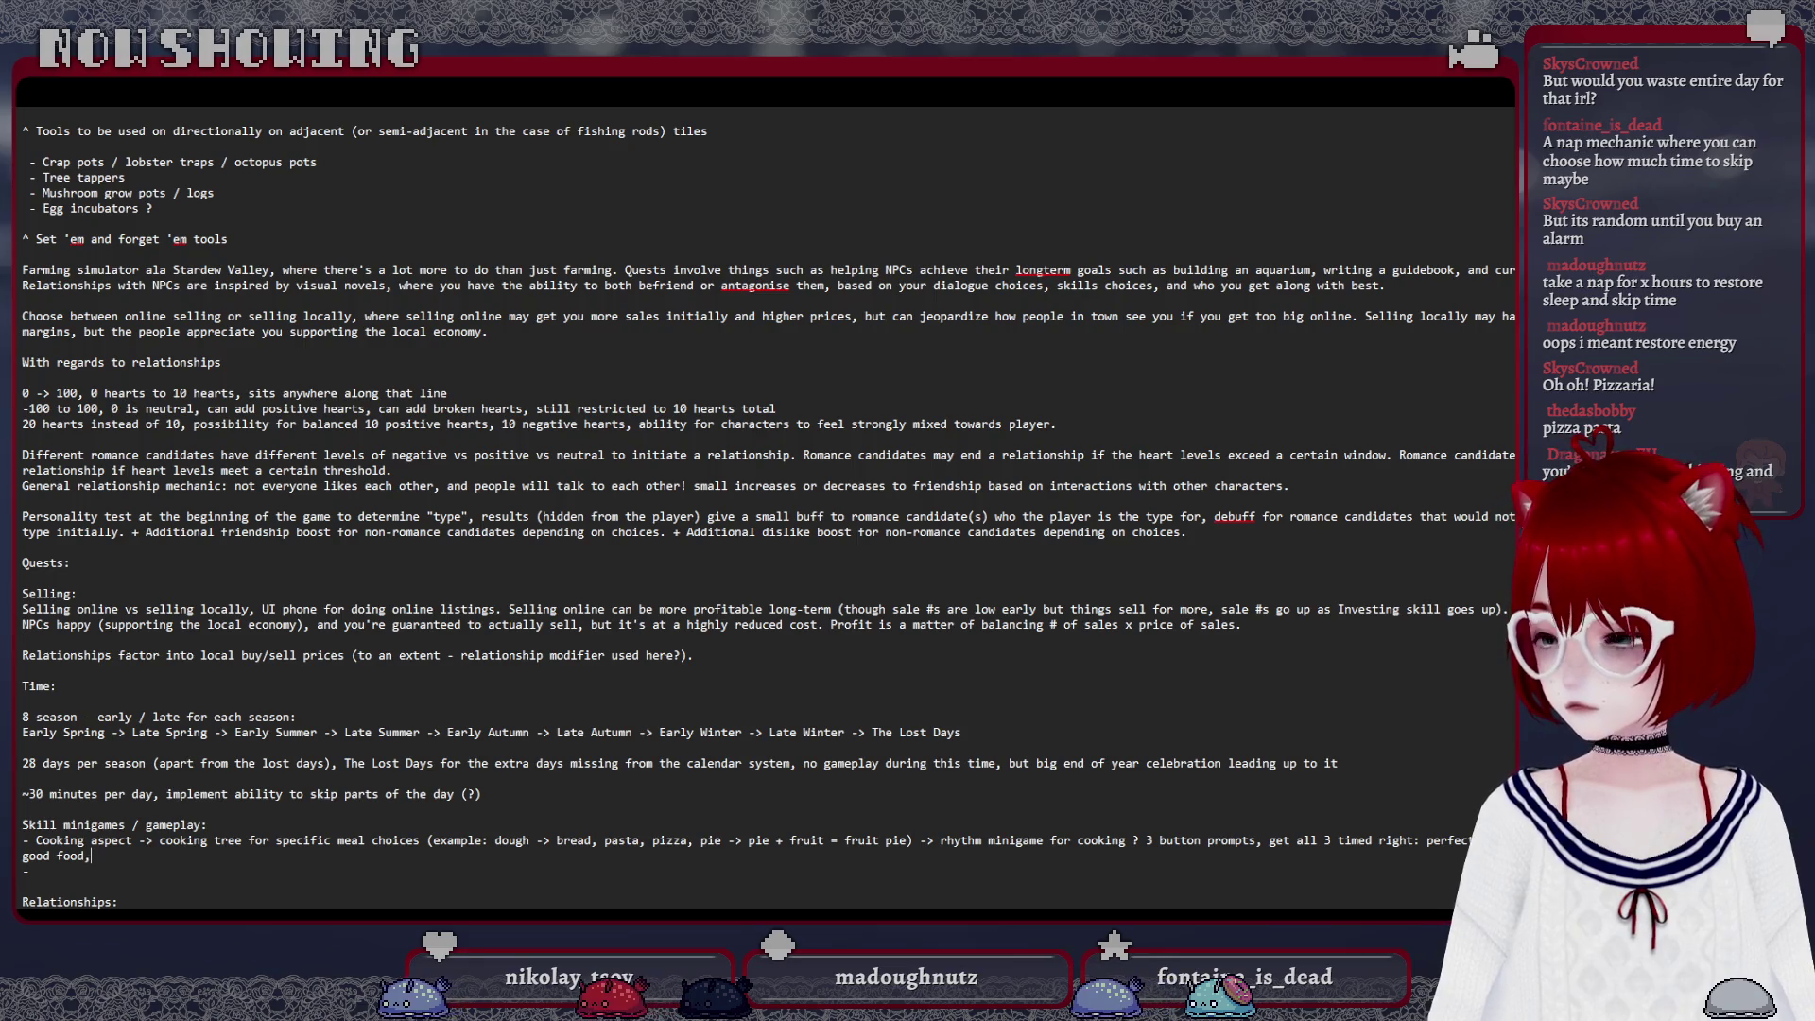
text(, get 1)
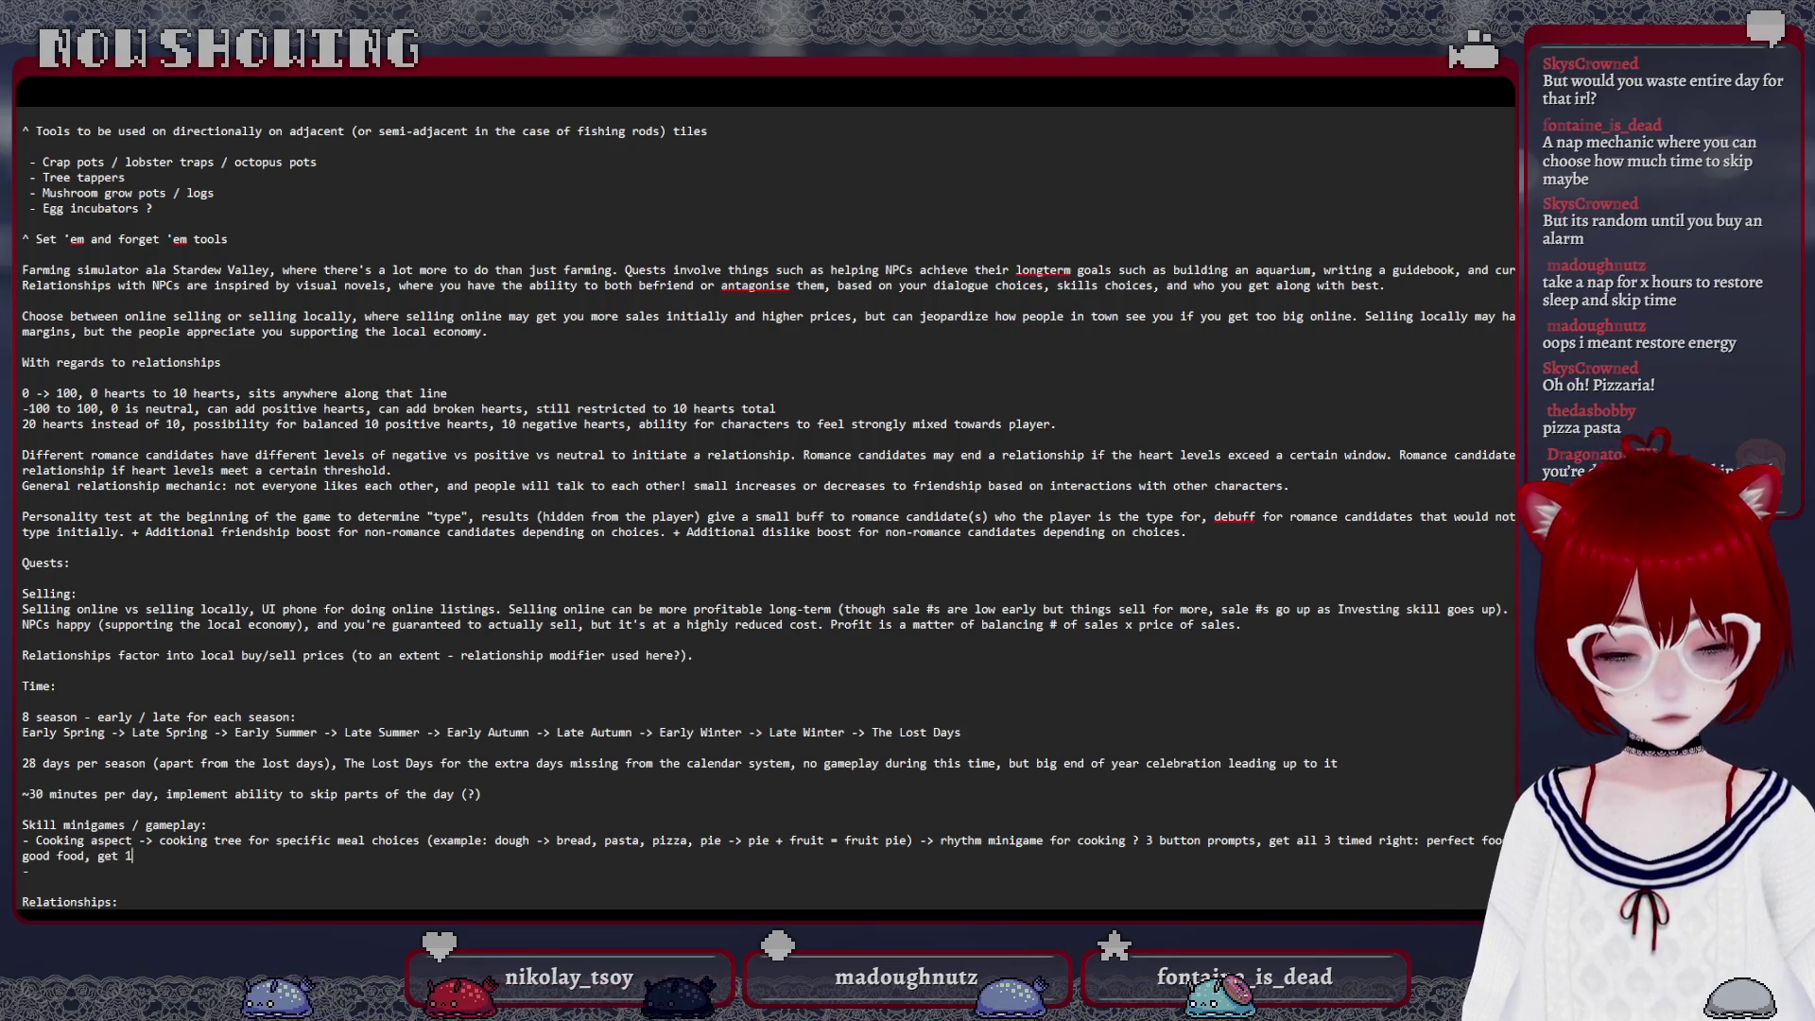
text(/3 right: )
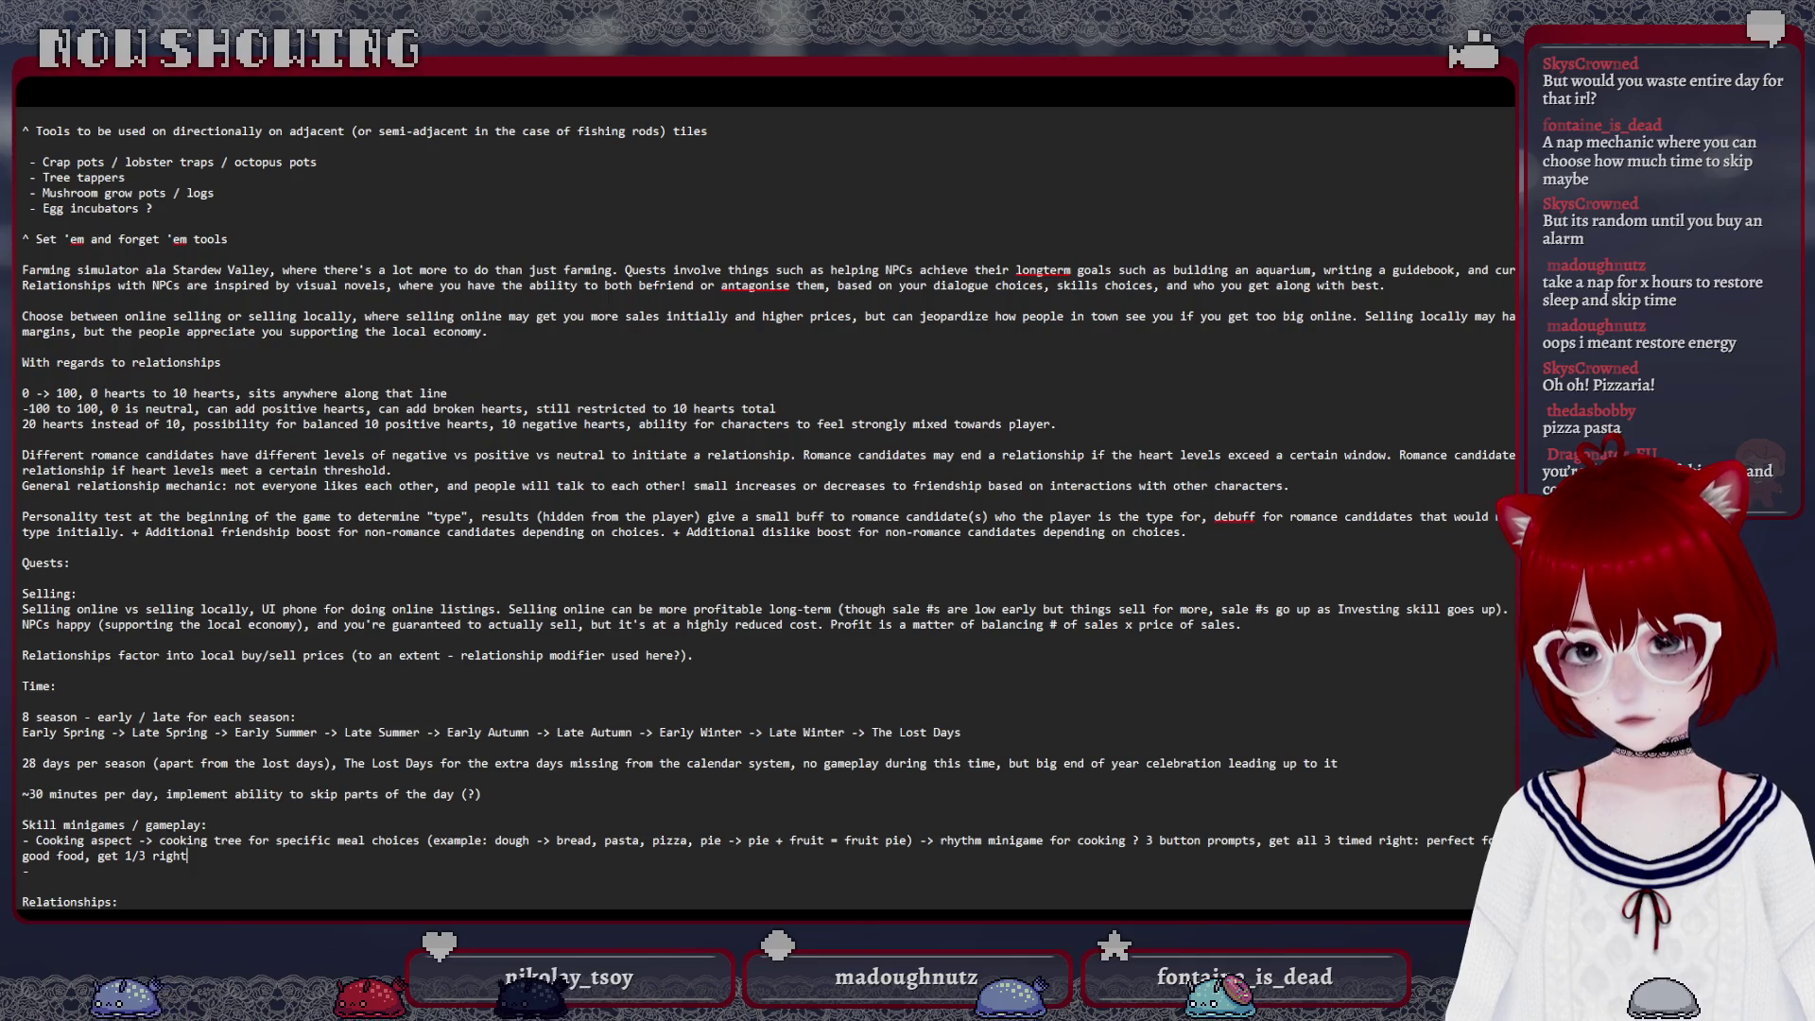
text(bad food, get 0/3 right: inedible)
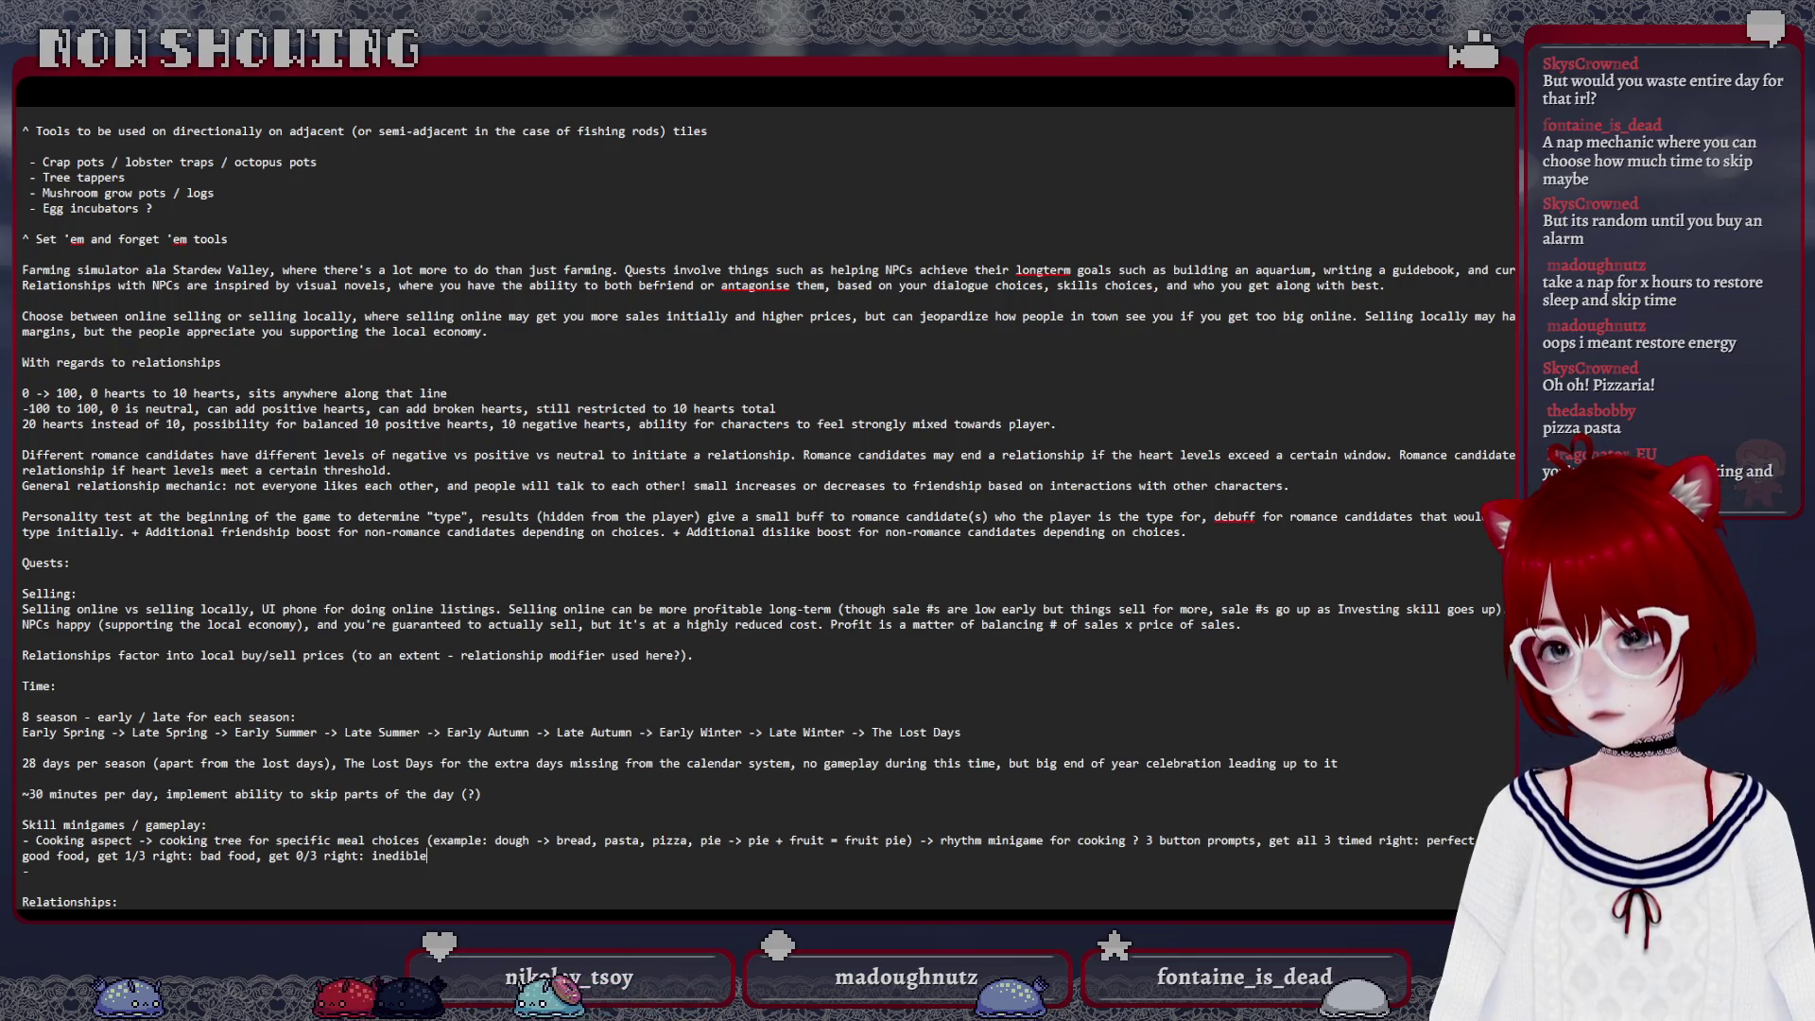
Move down to the empty bullet line after the rhythm minigame scoring note
key(Down)
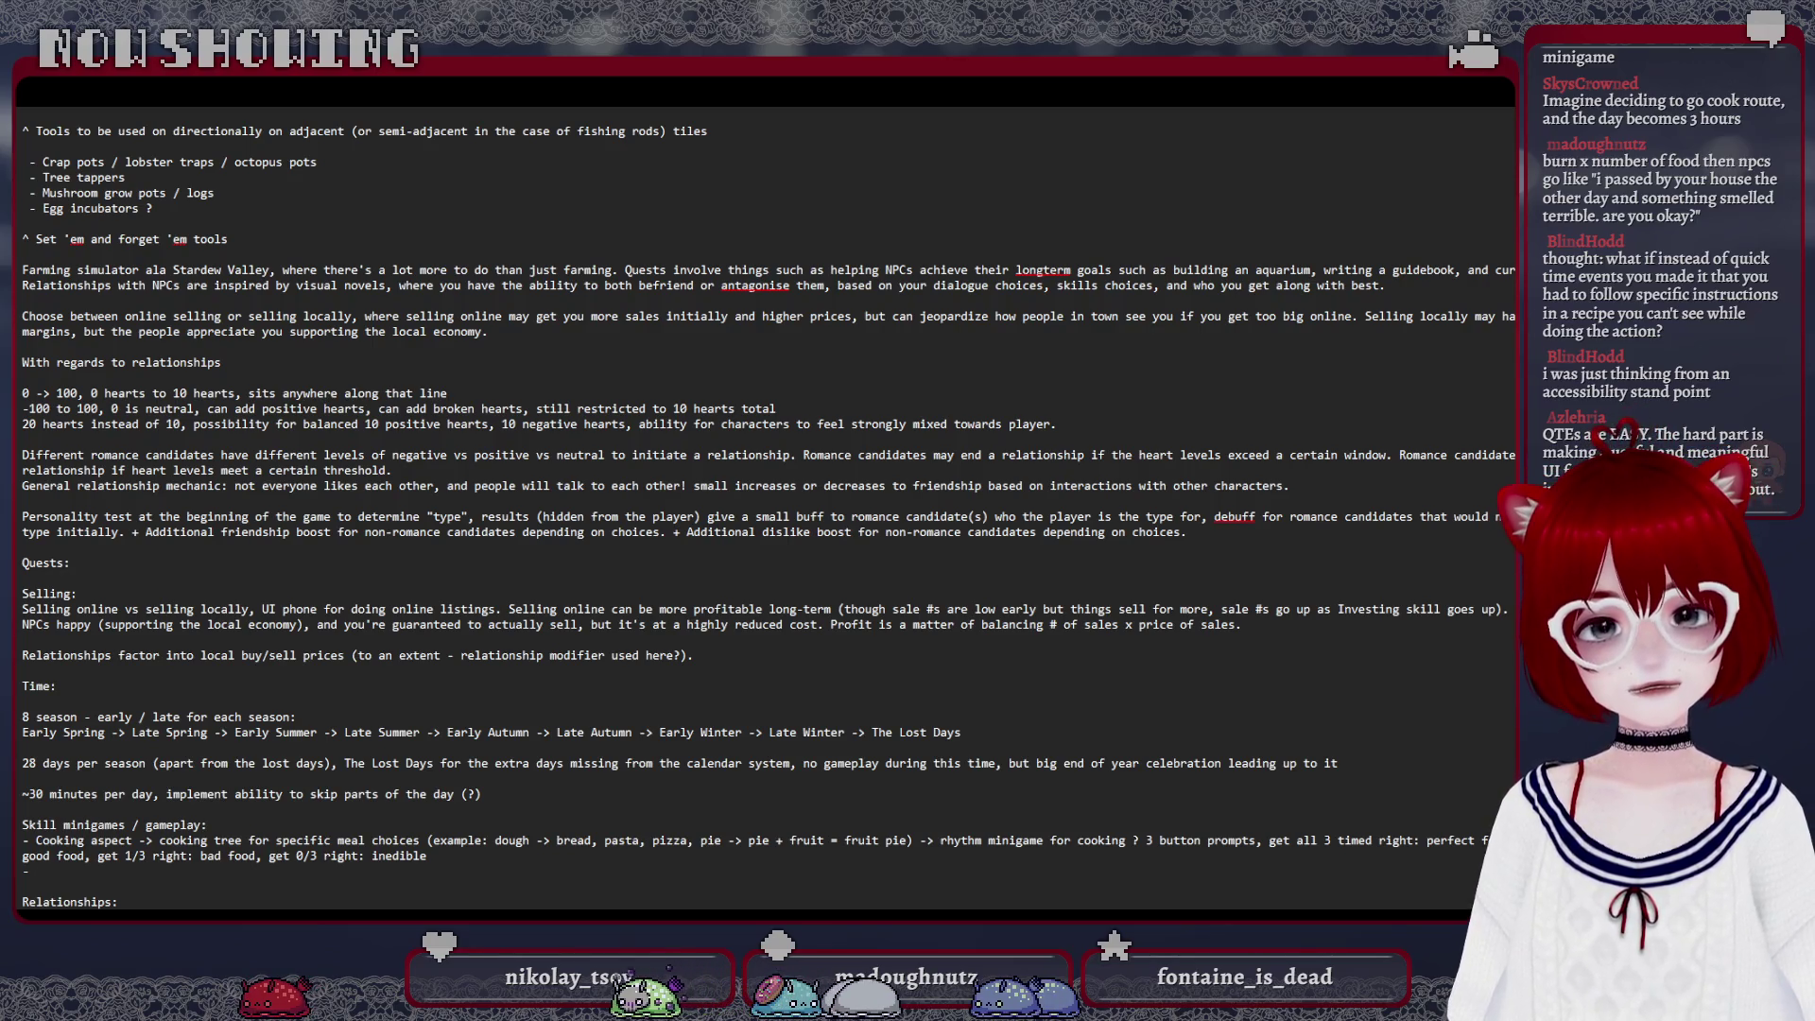
scroll(928, 823, up, 5)
scroll(804, 761, up, 5)
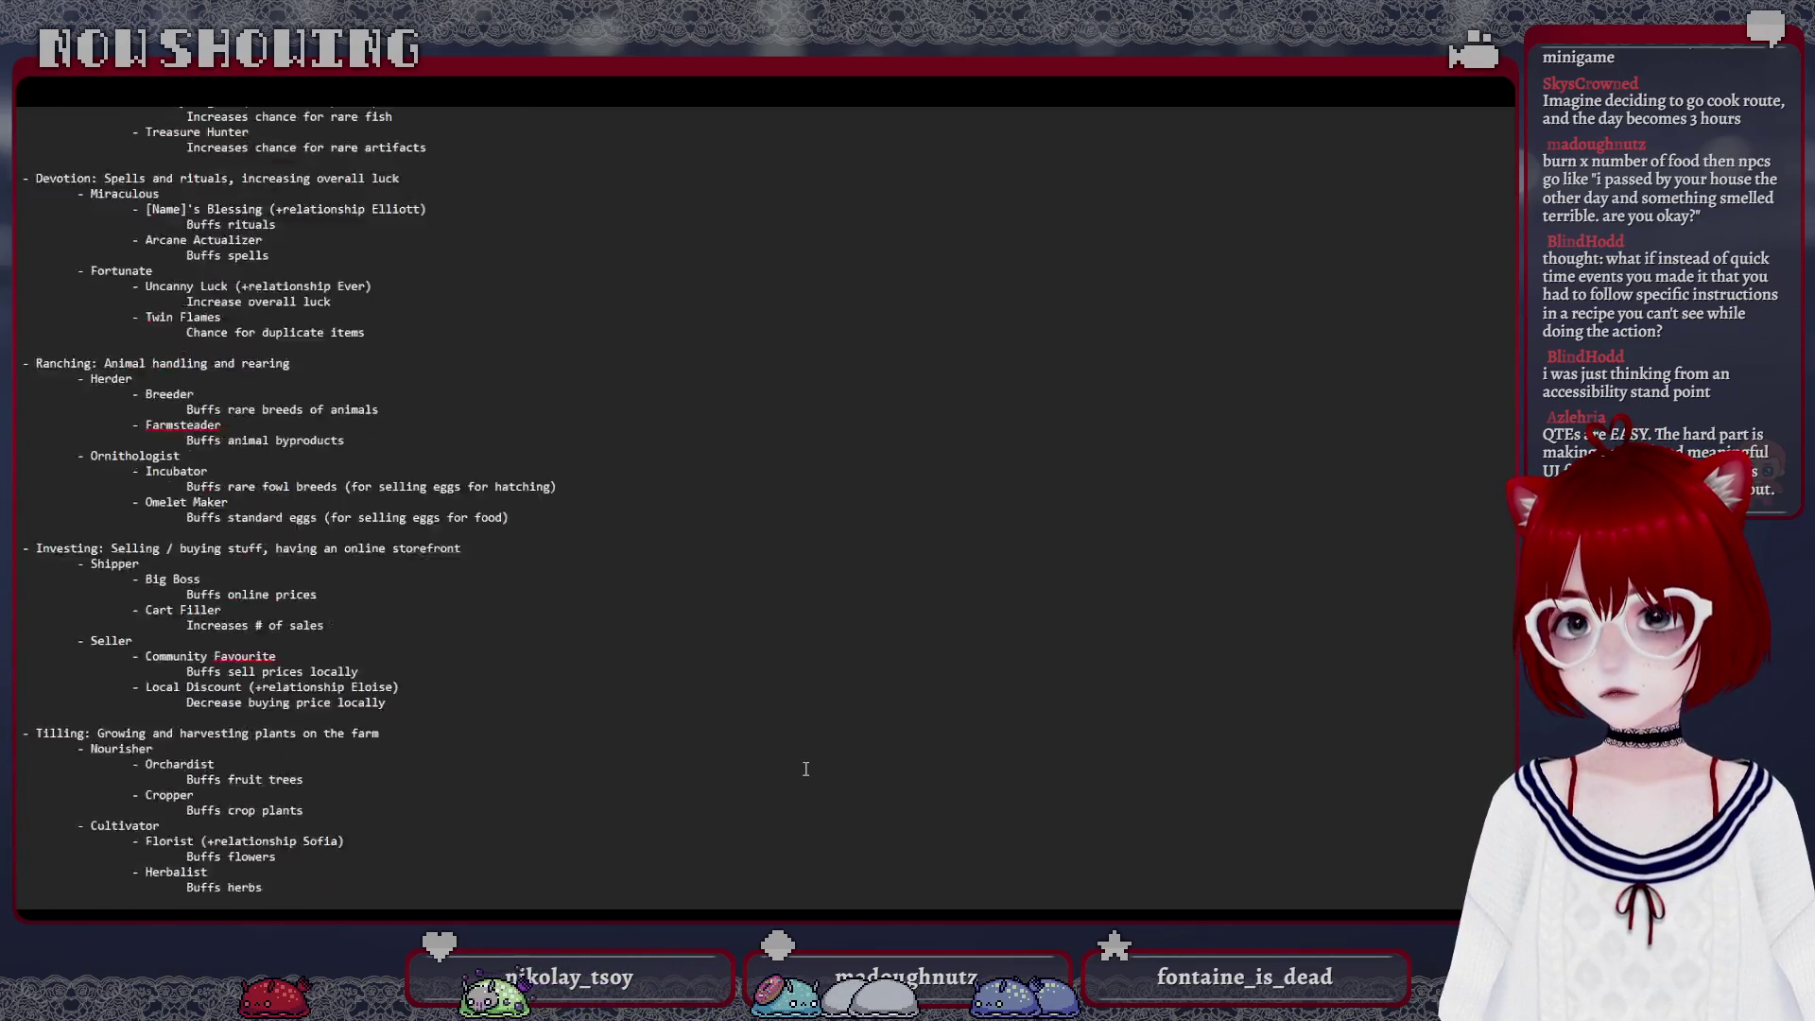
scroll(802, 720, up, 5)
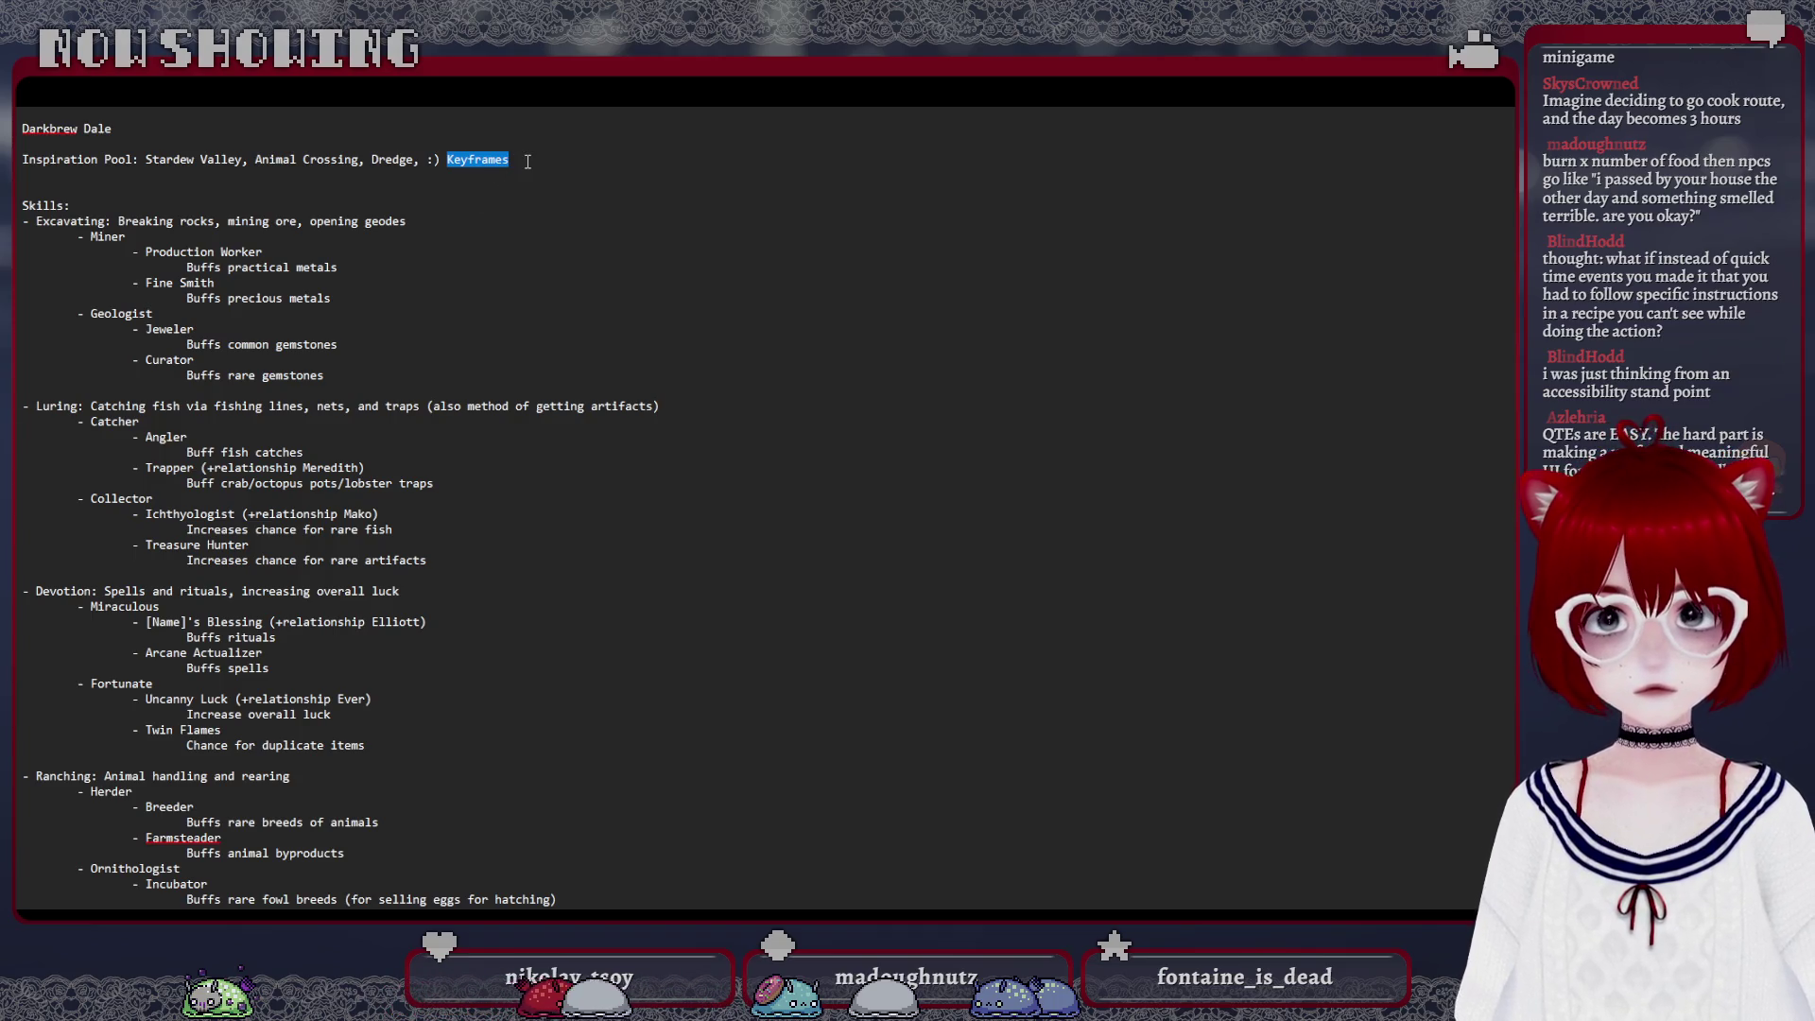
scroll(526, 160, down, 5)
scroll(374, 378, down, 5)
scroll(219, 597, down, 5)
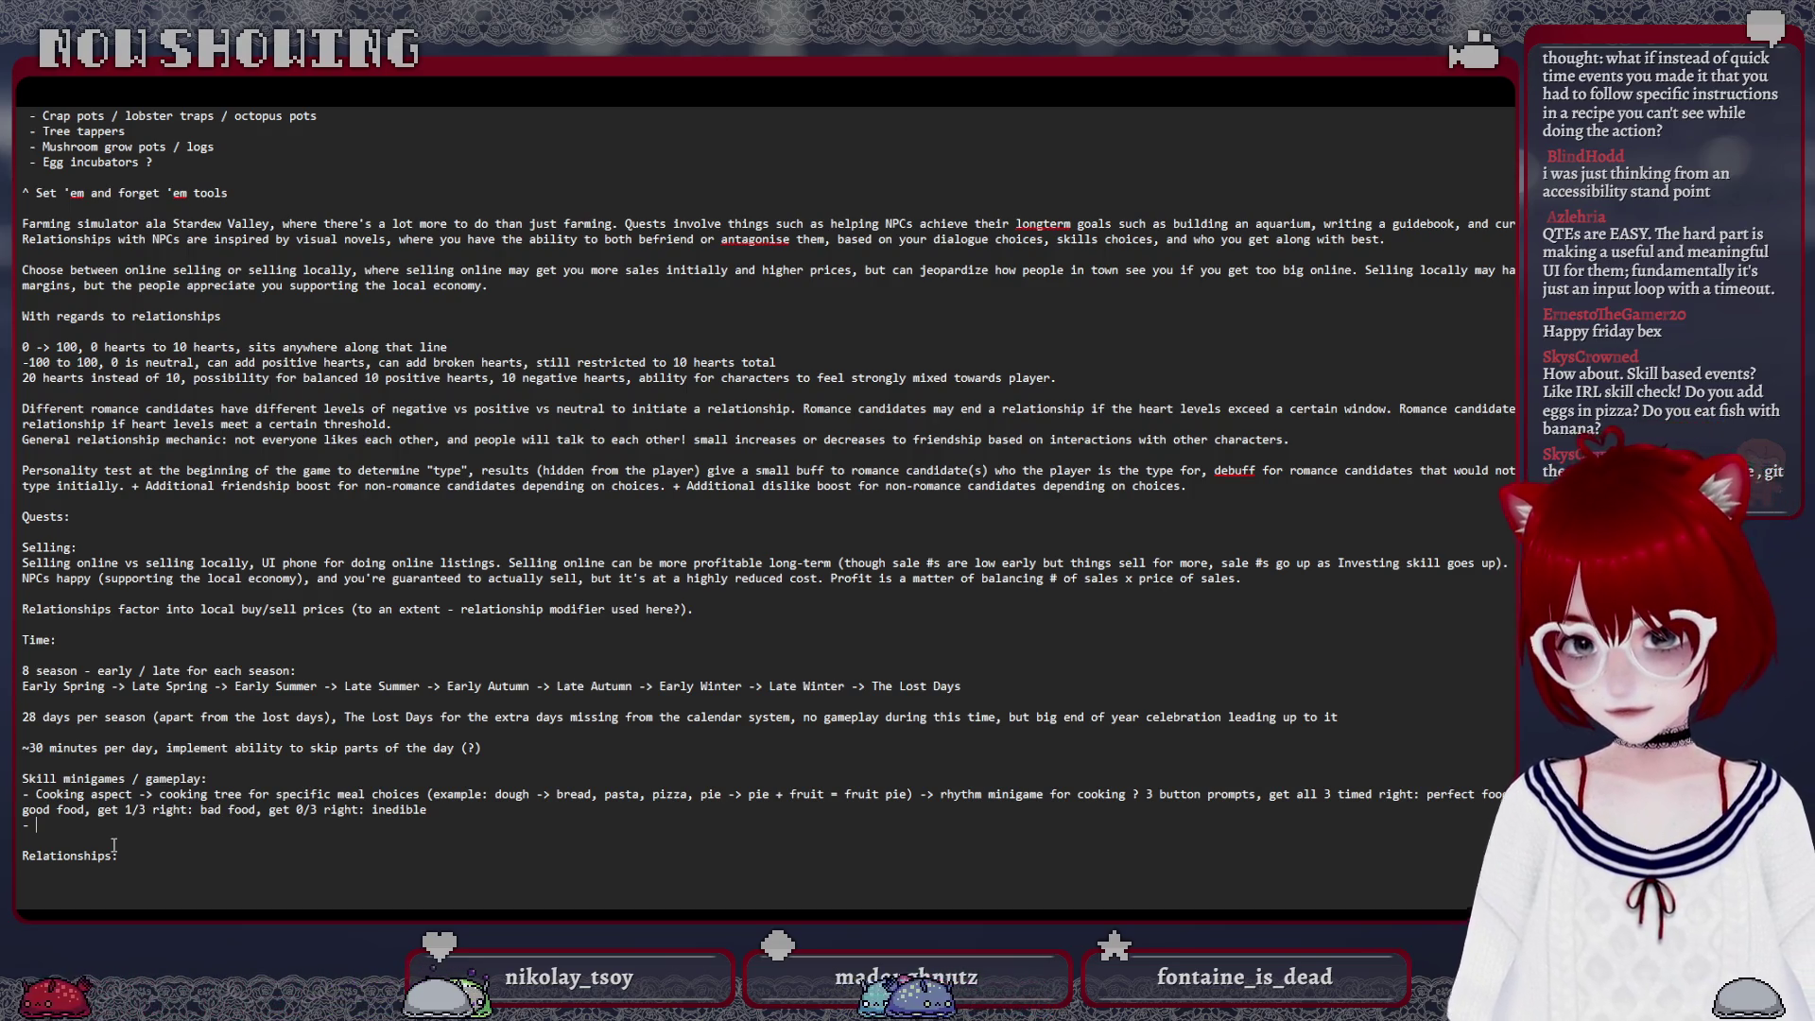
Replace 'aspect' in the Crafting bullet, rewrite the sticks example, and start a new bullet below
double_click(94, 794)
text(mechanic)
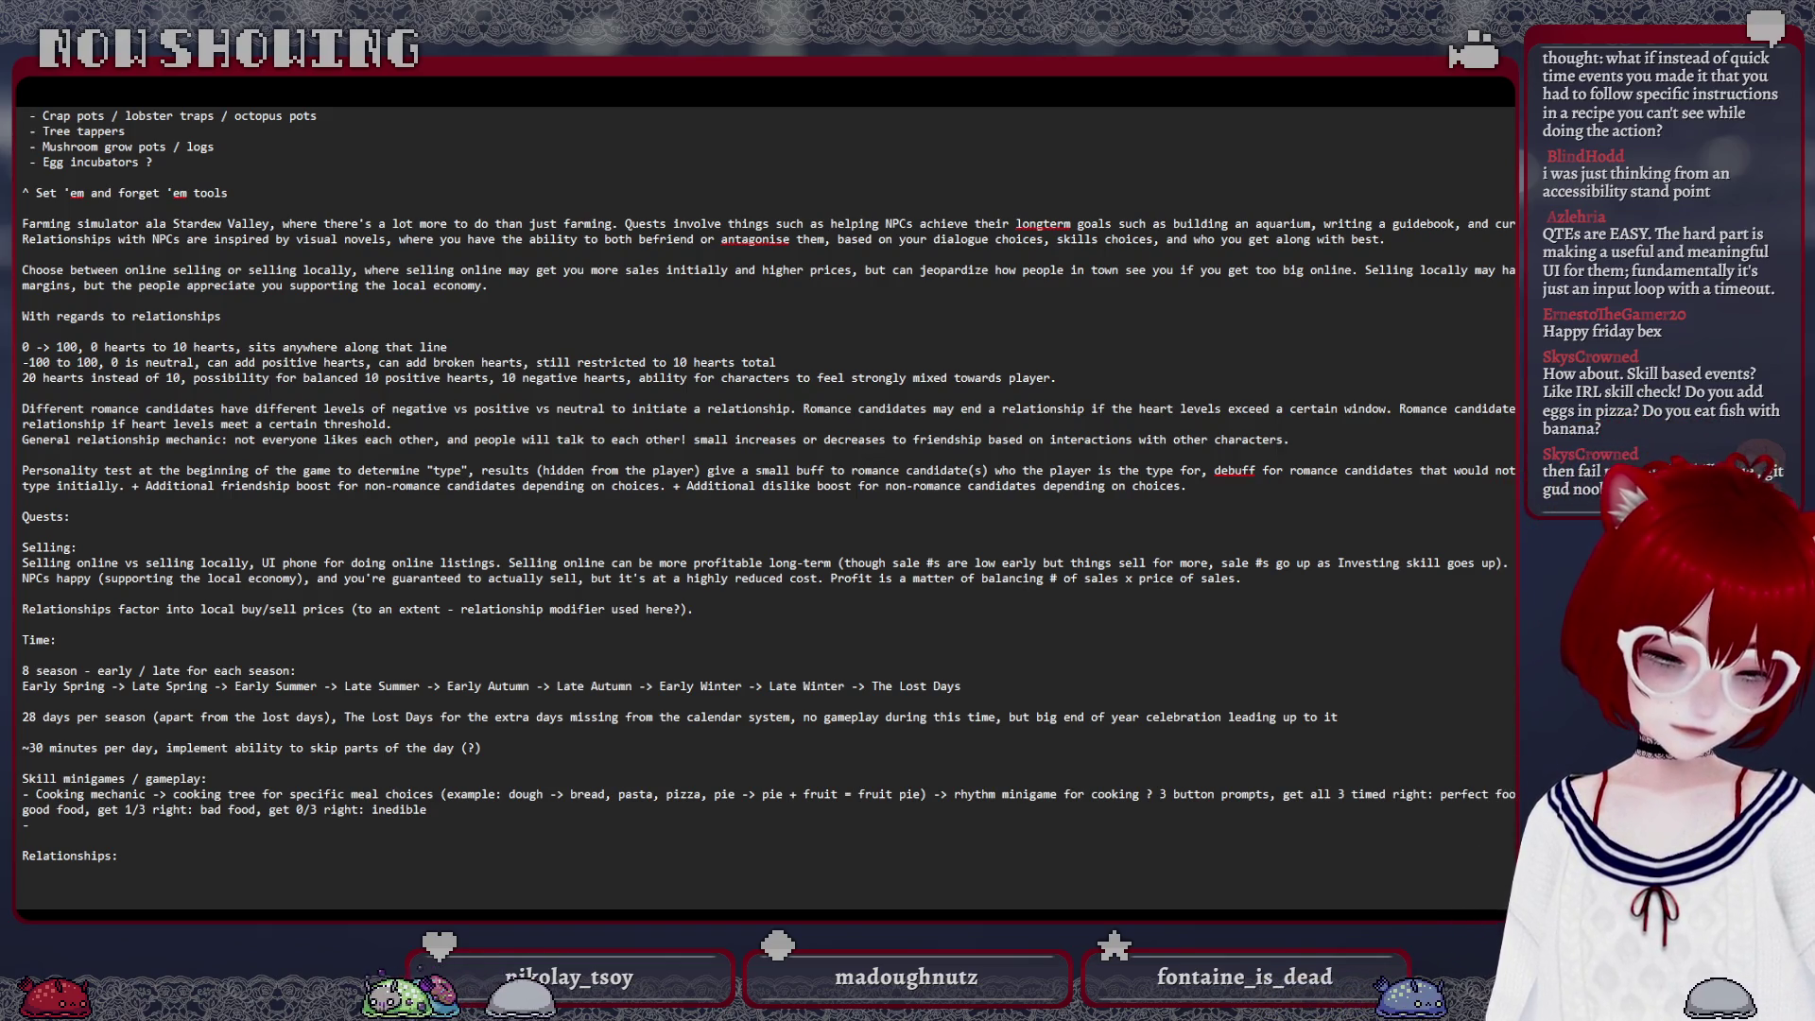
text(Crafting)
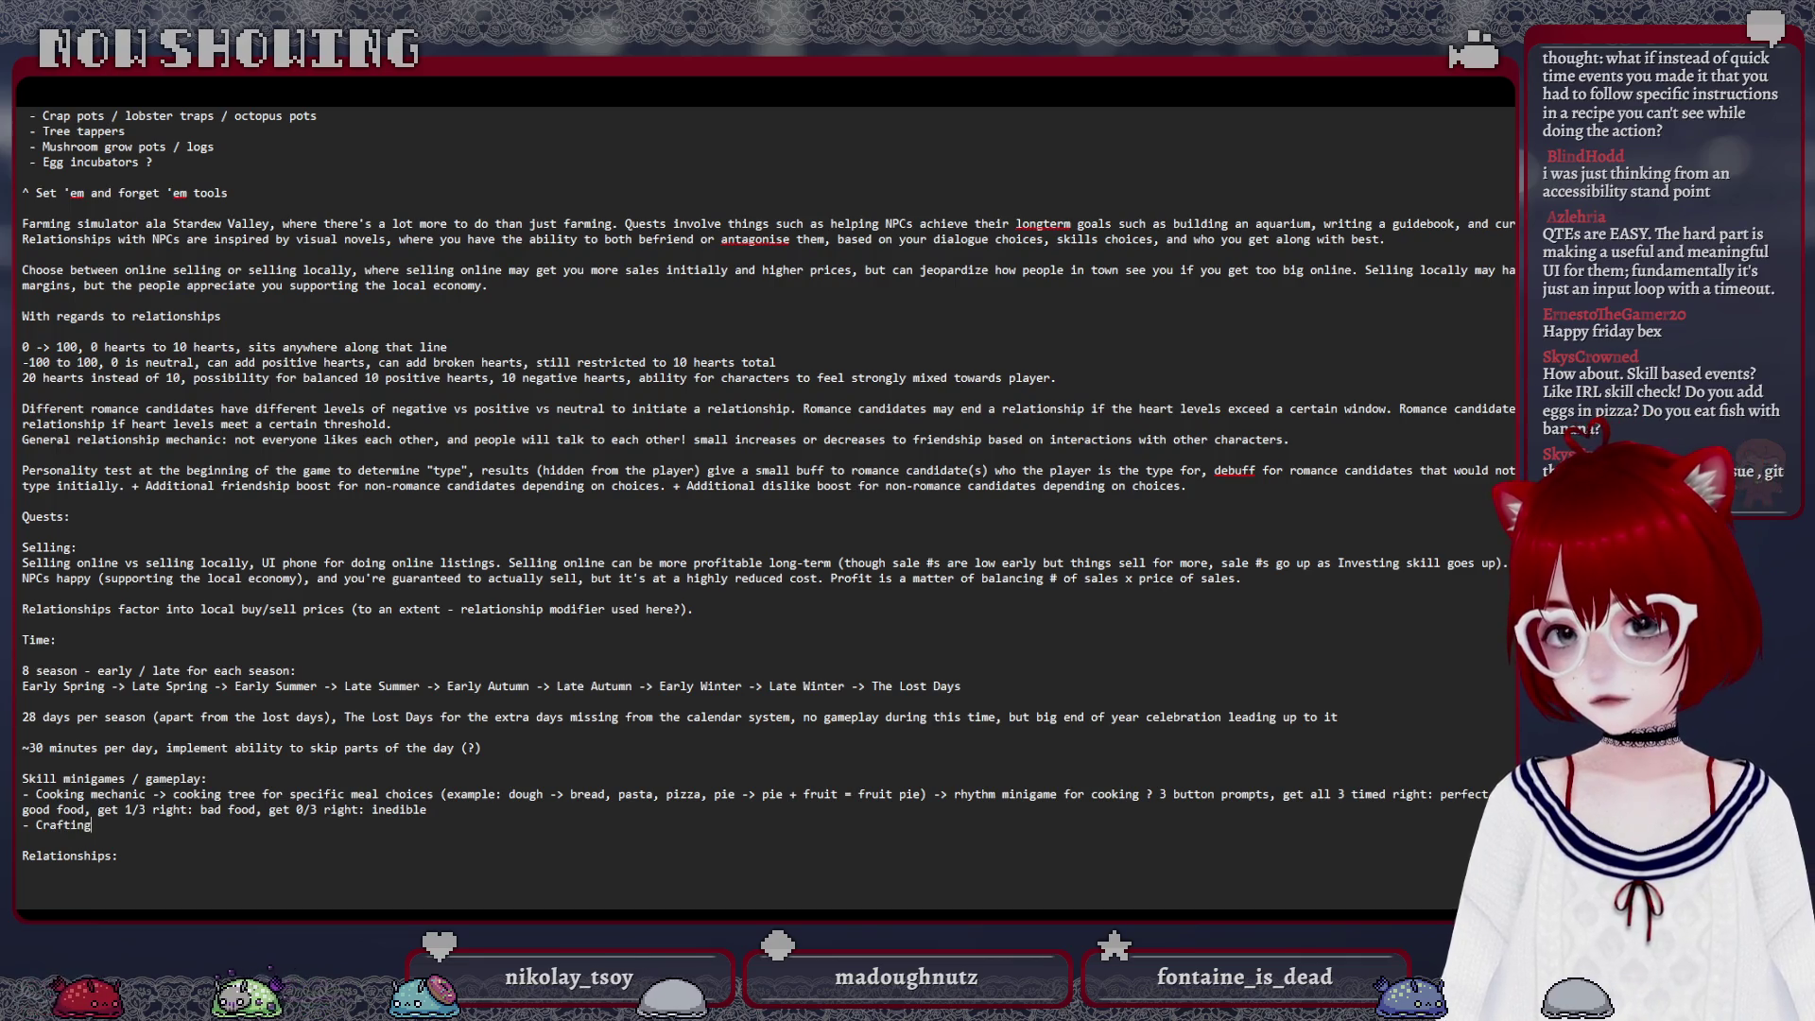
text( mechanic -)
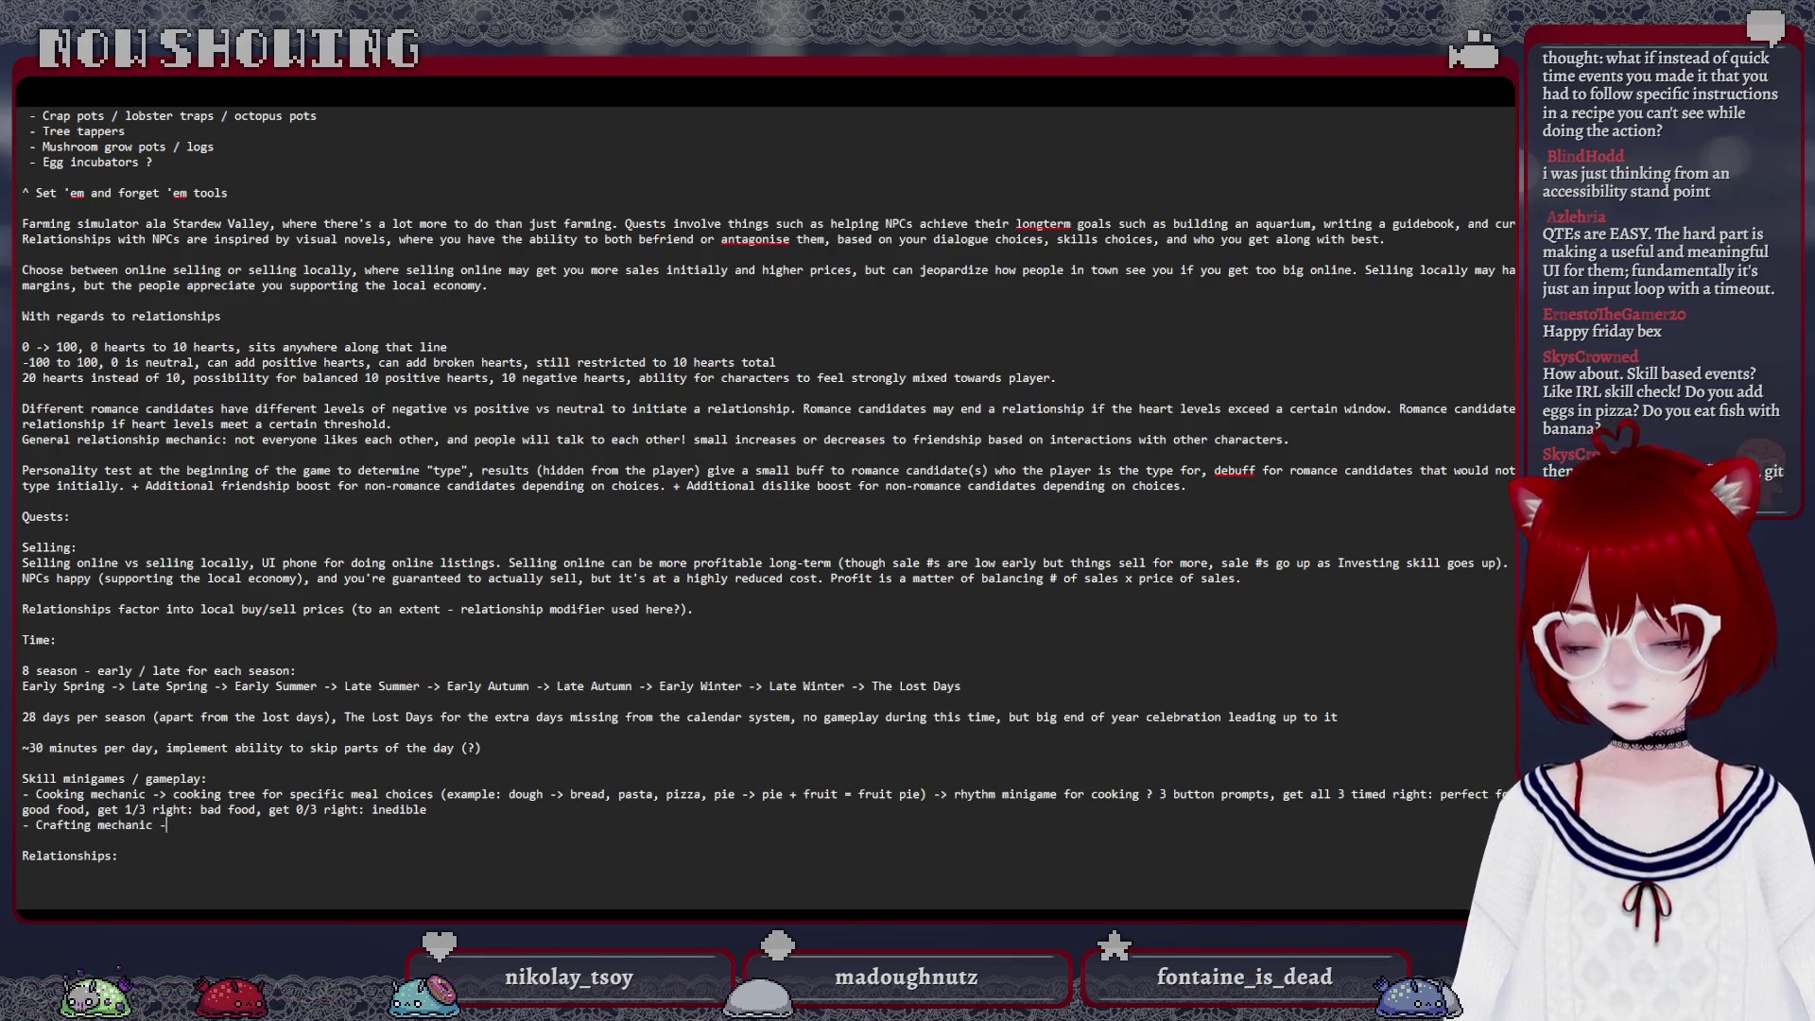
text(> crafting tree for)
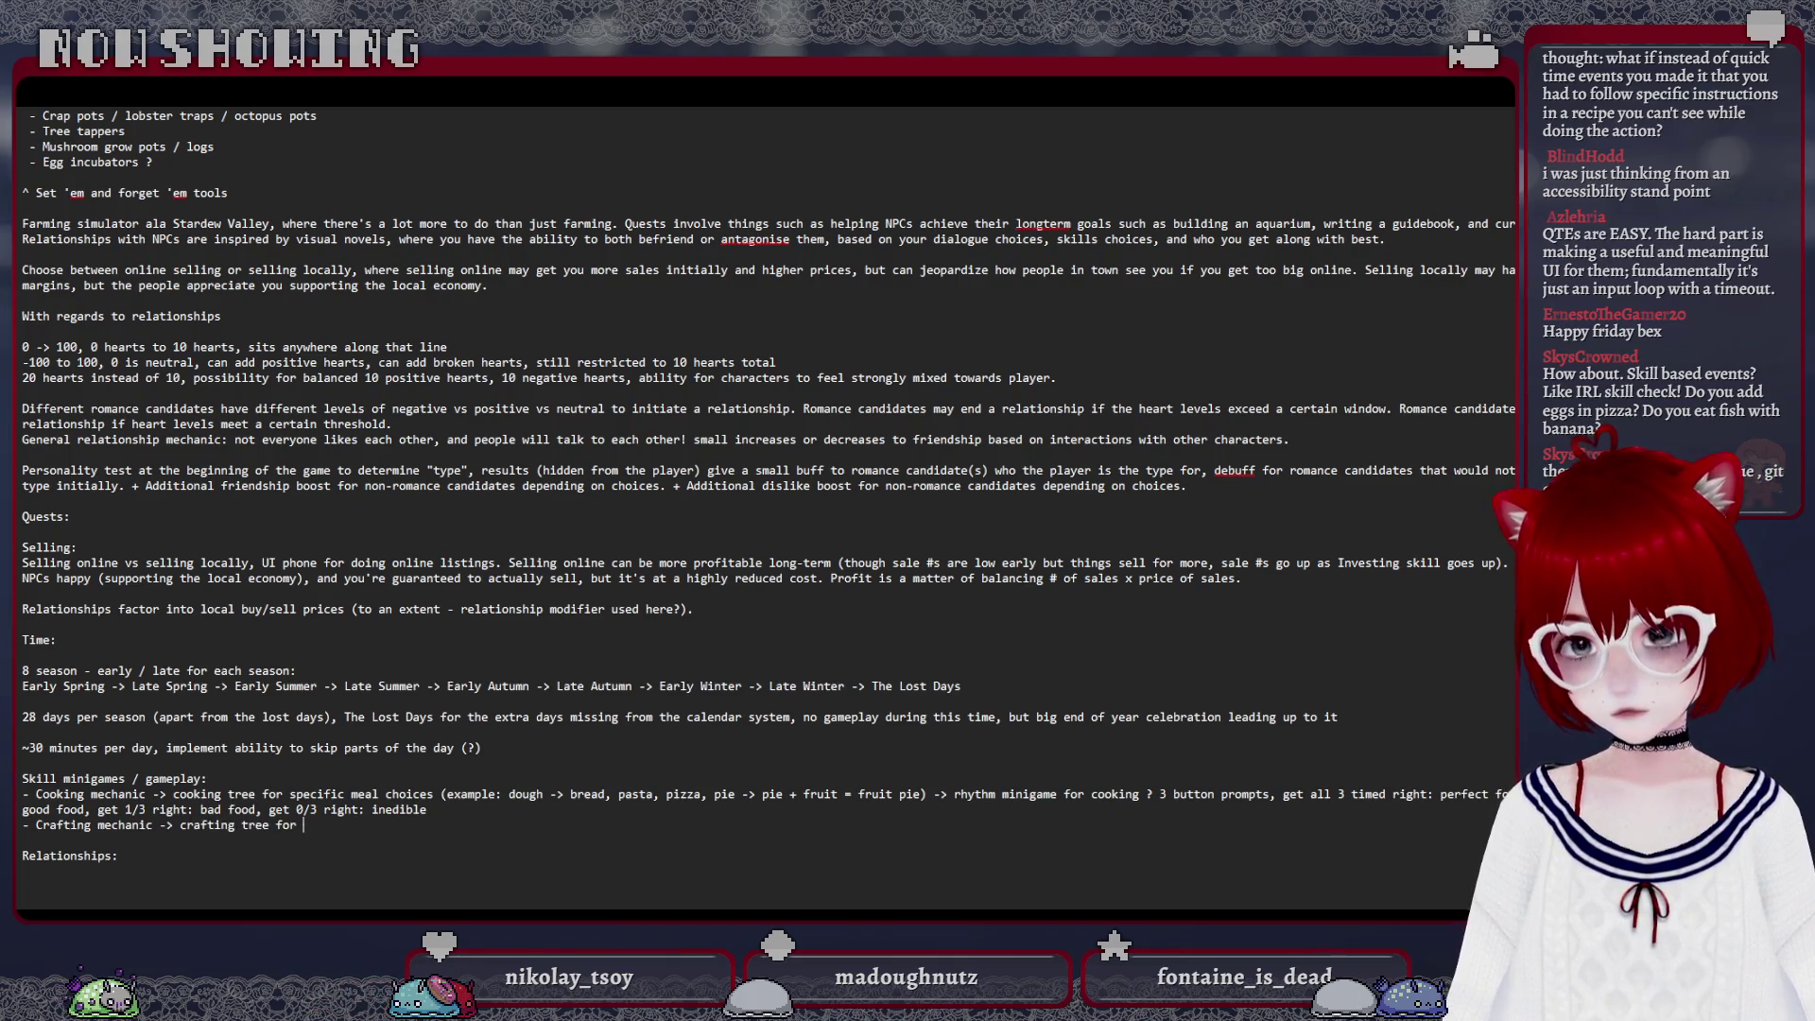
text( it)
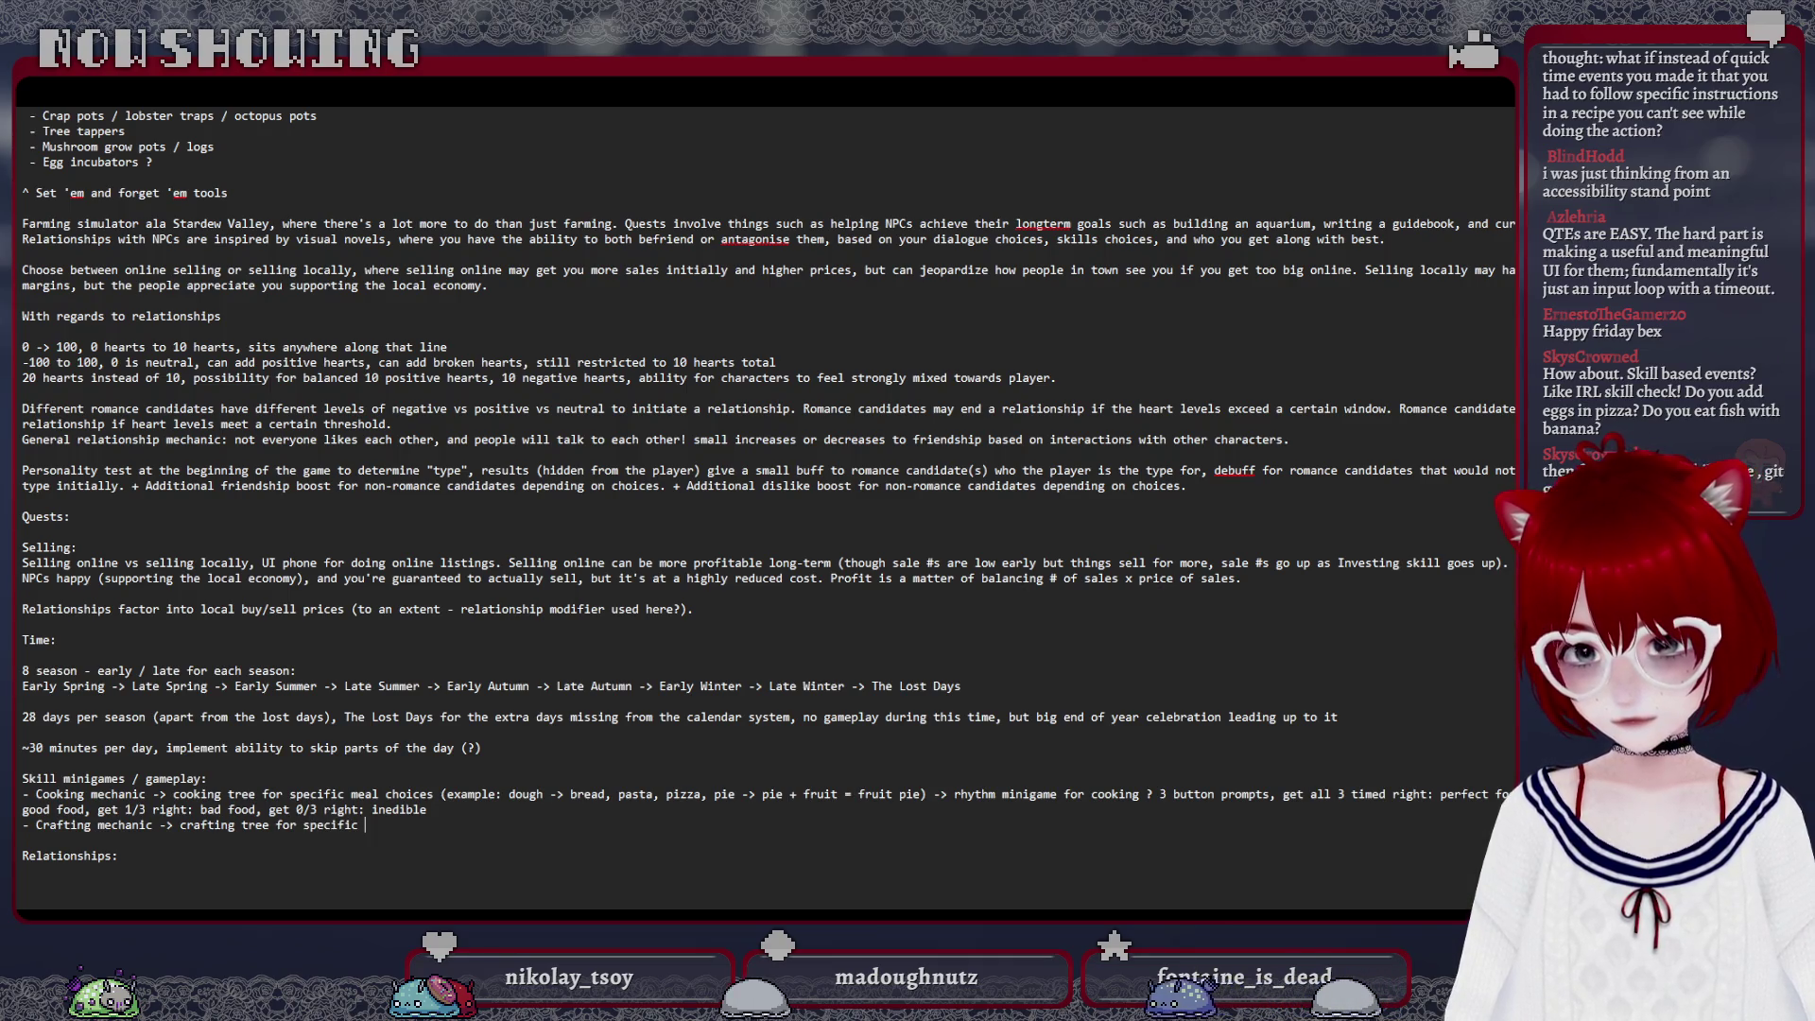
text(ems (exampl)
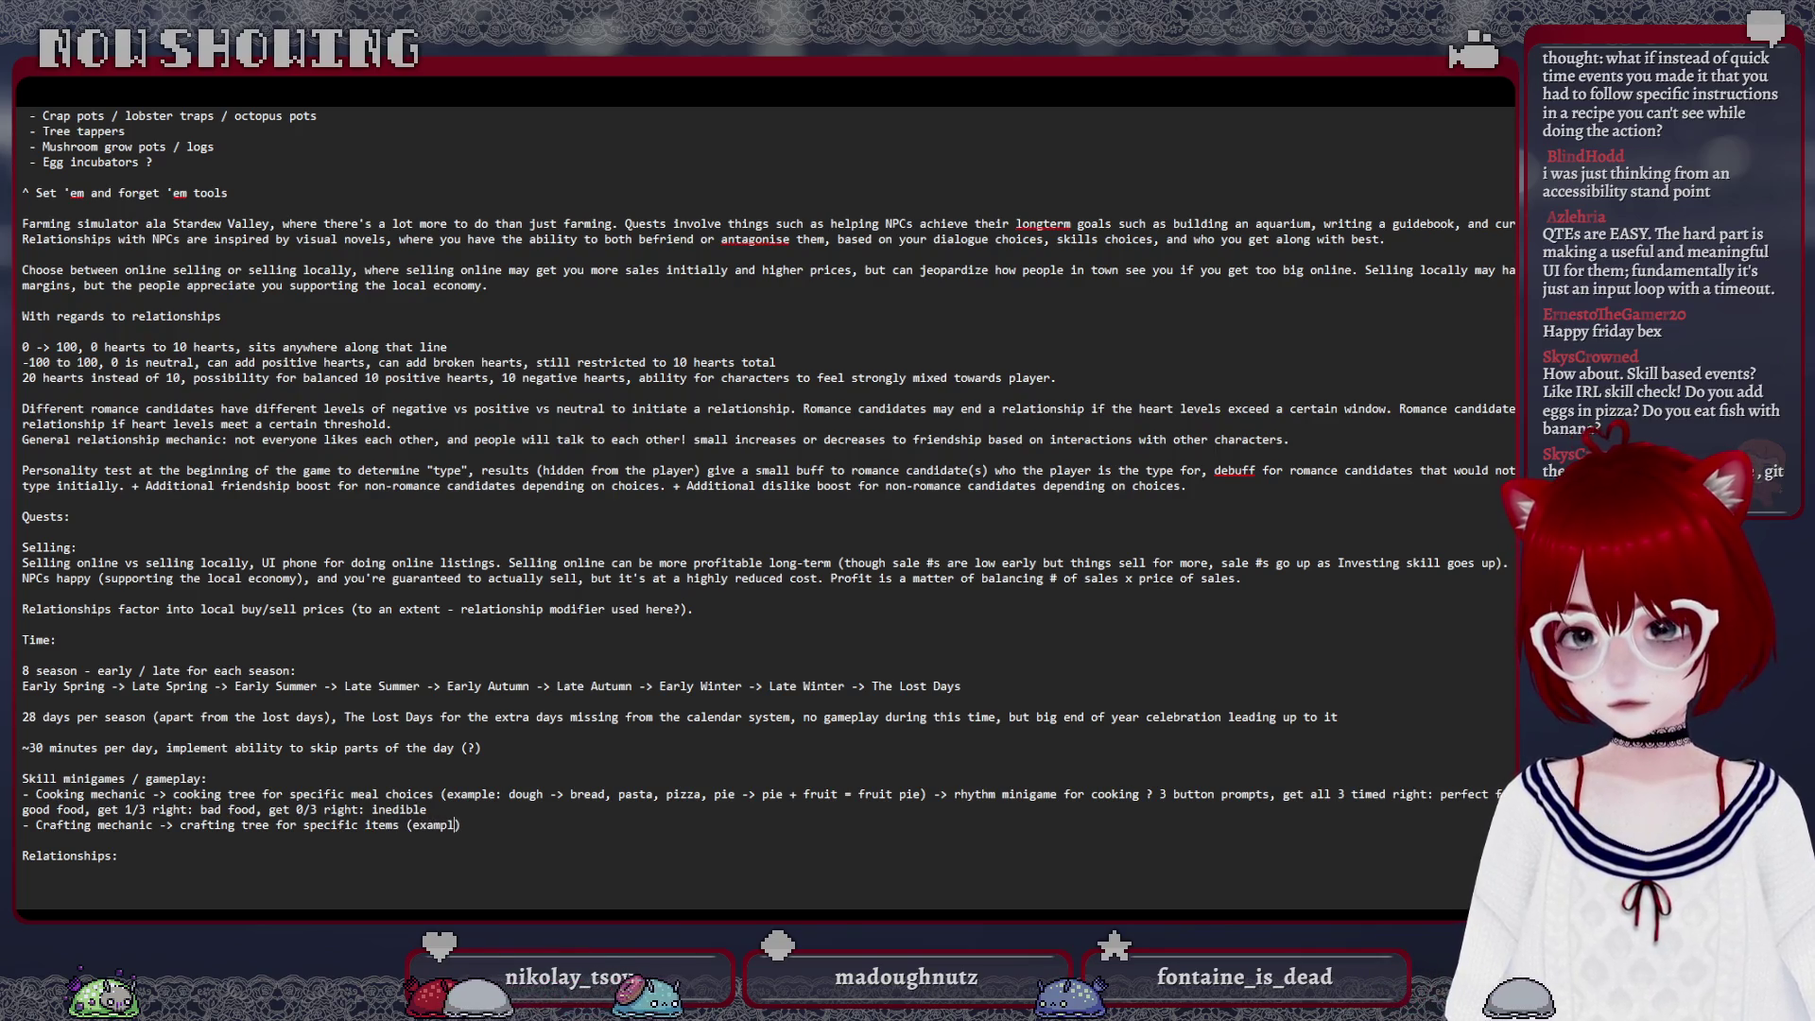
text(example: woo)
key(BackSpace)
key(BackSpace)
key(BackSpace)
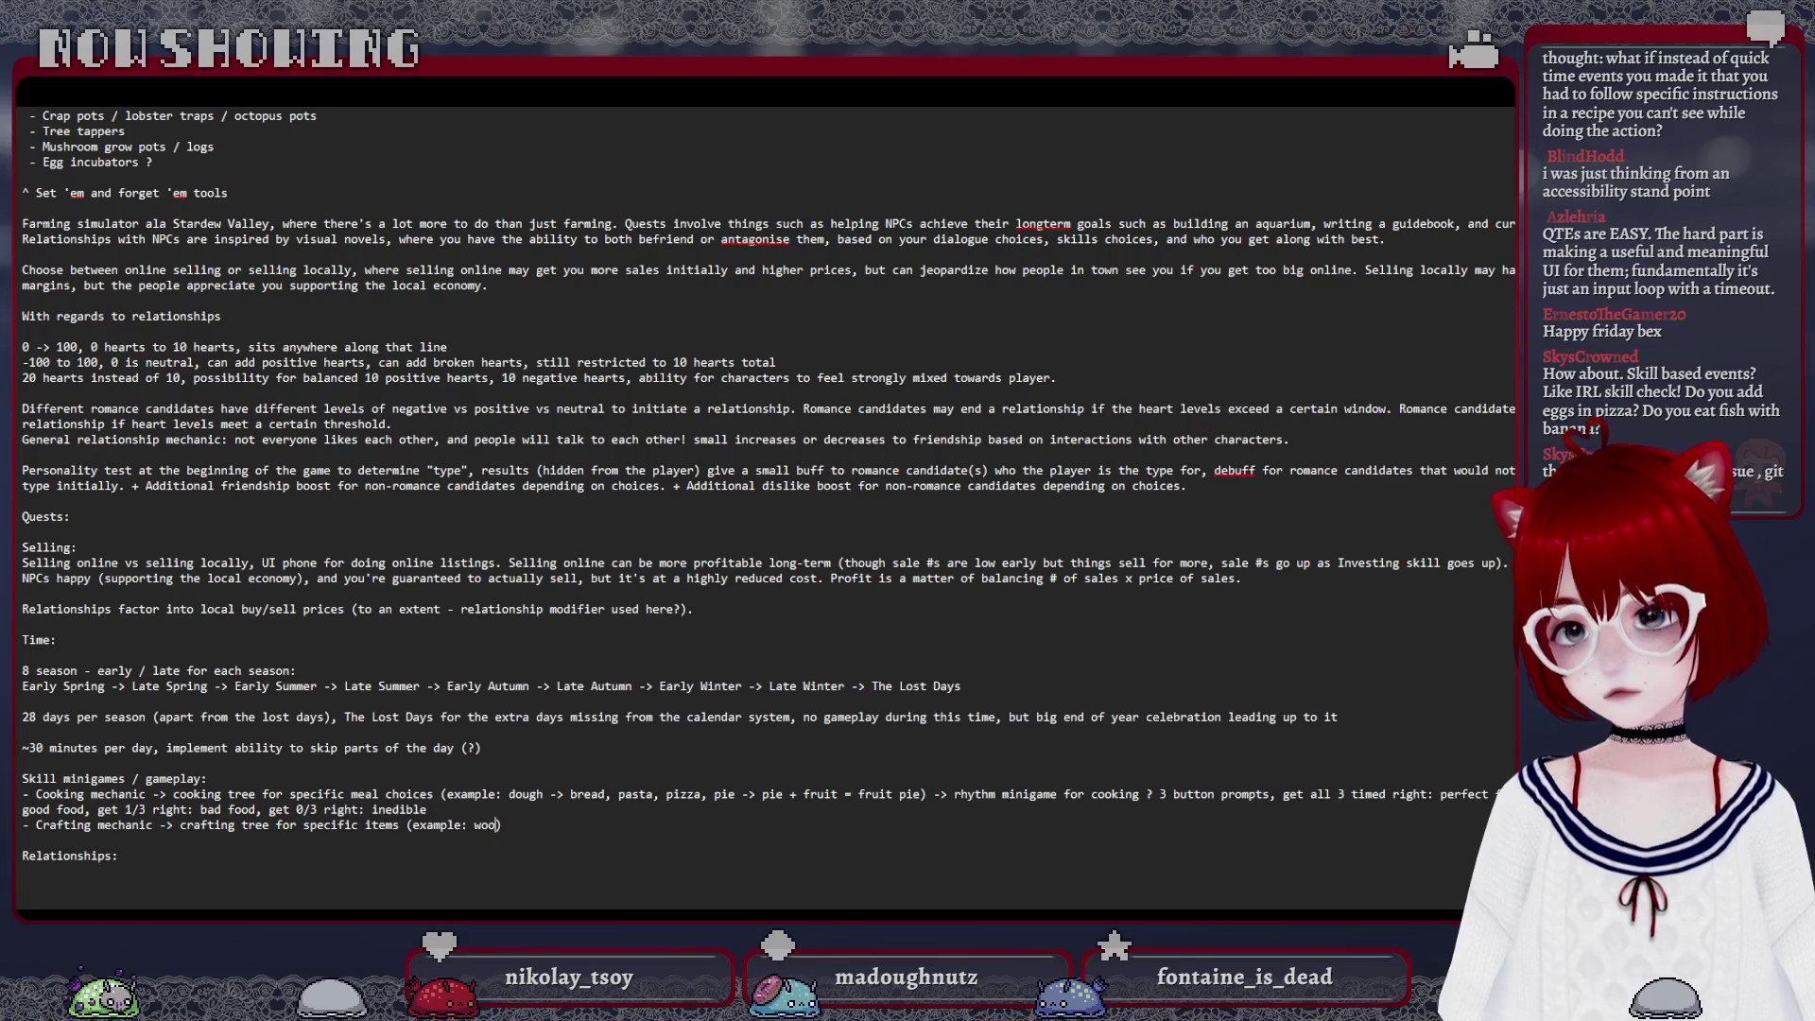
text(sticks ->)
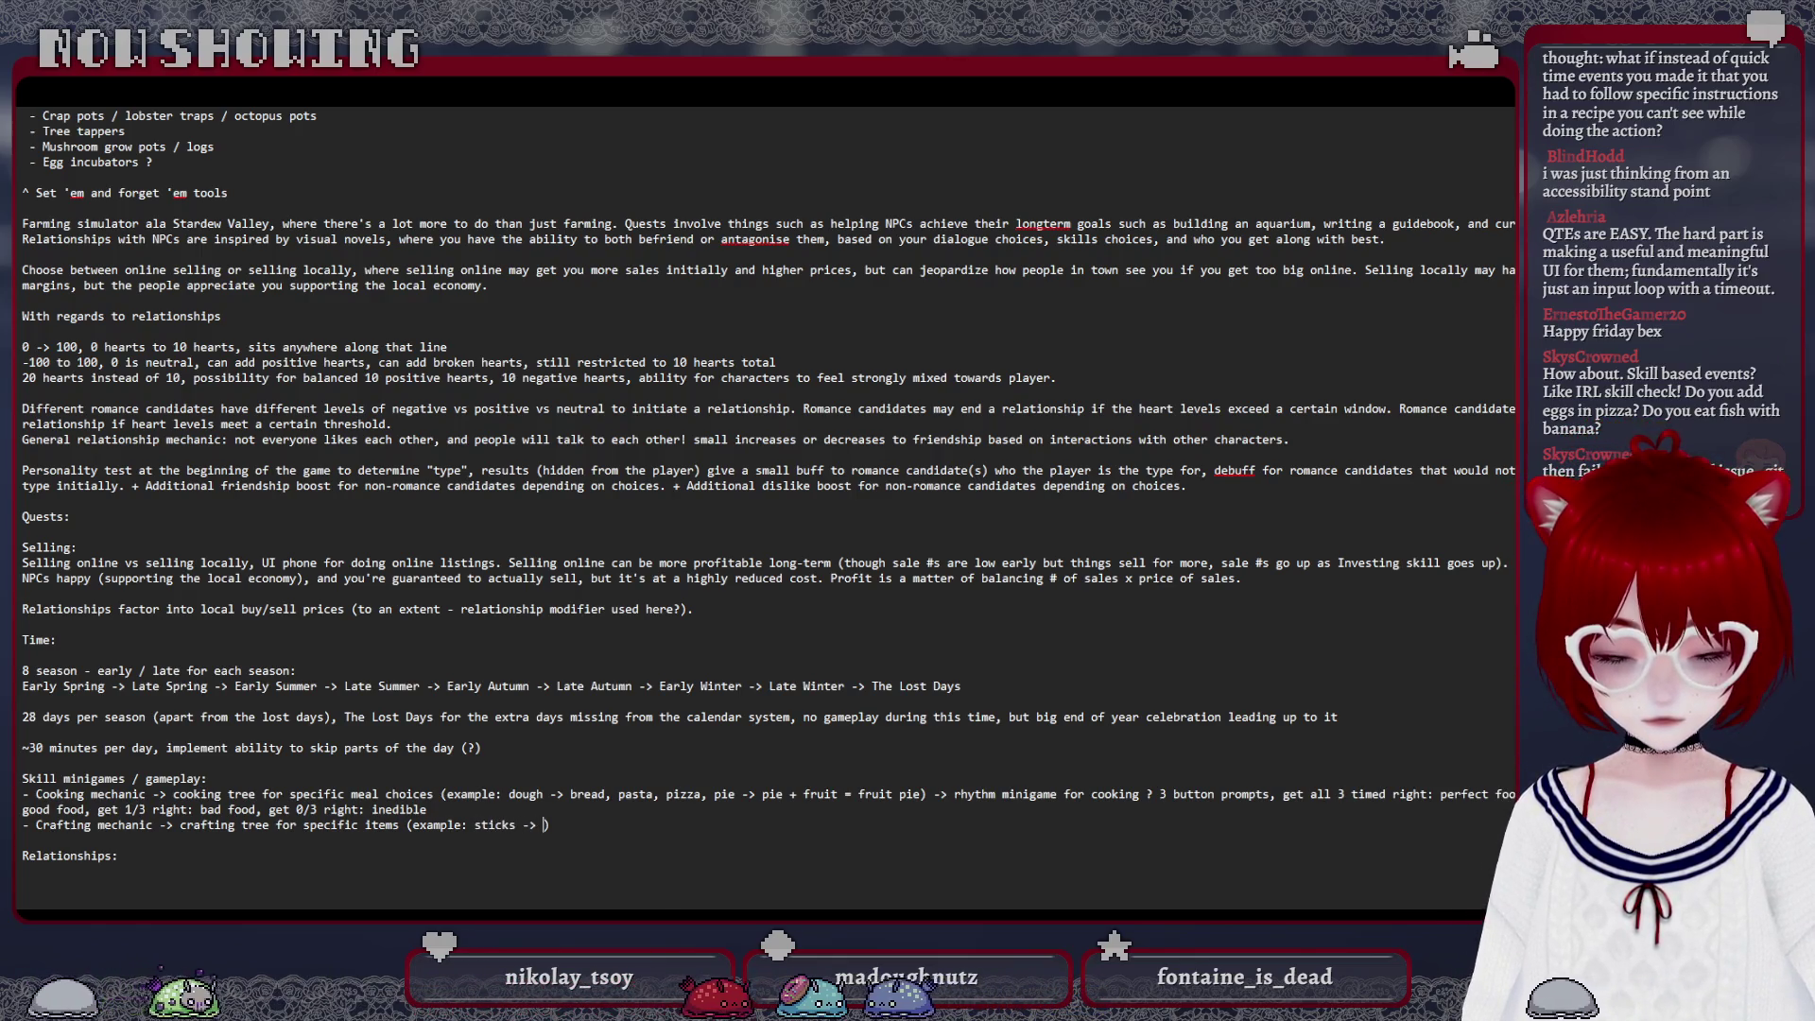
key(Left)
key(Left)
key(Left)
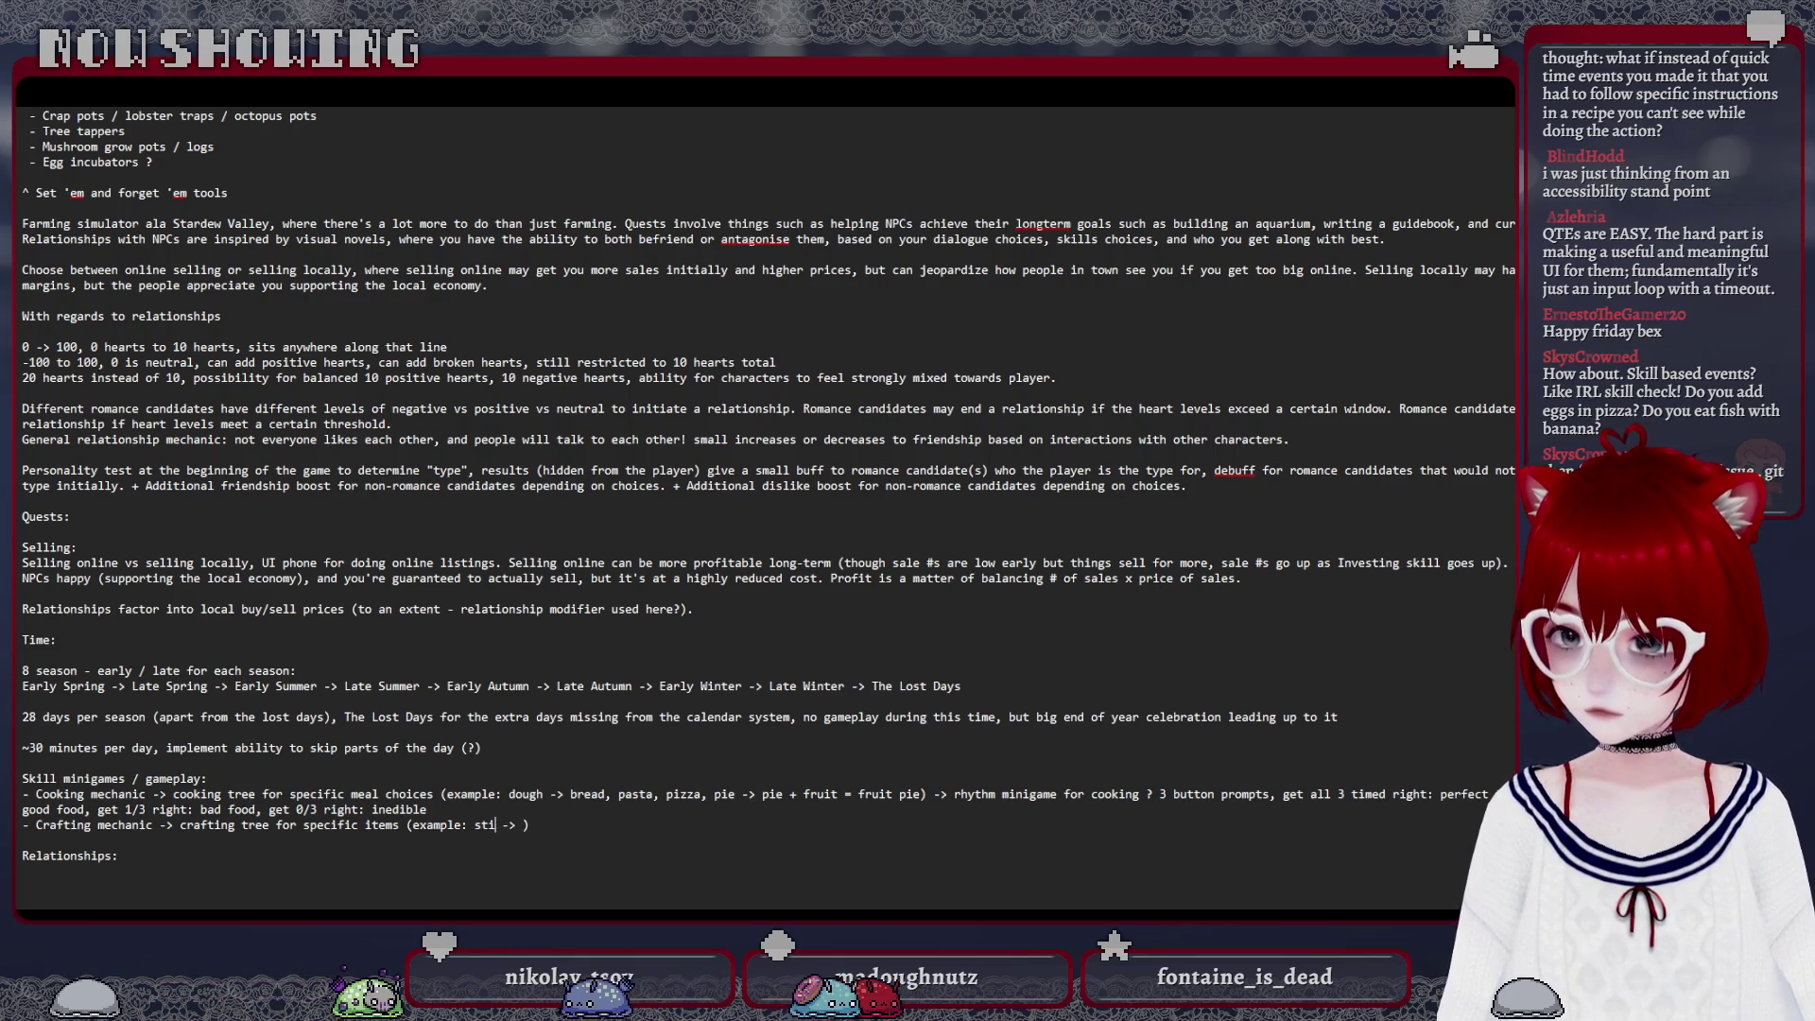
text(ood)
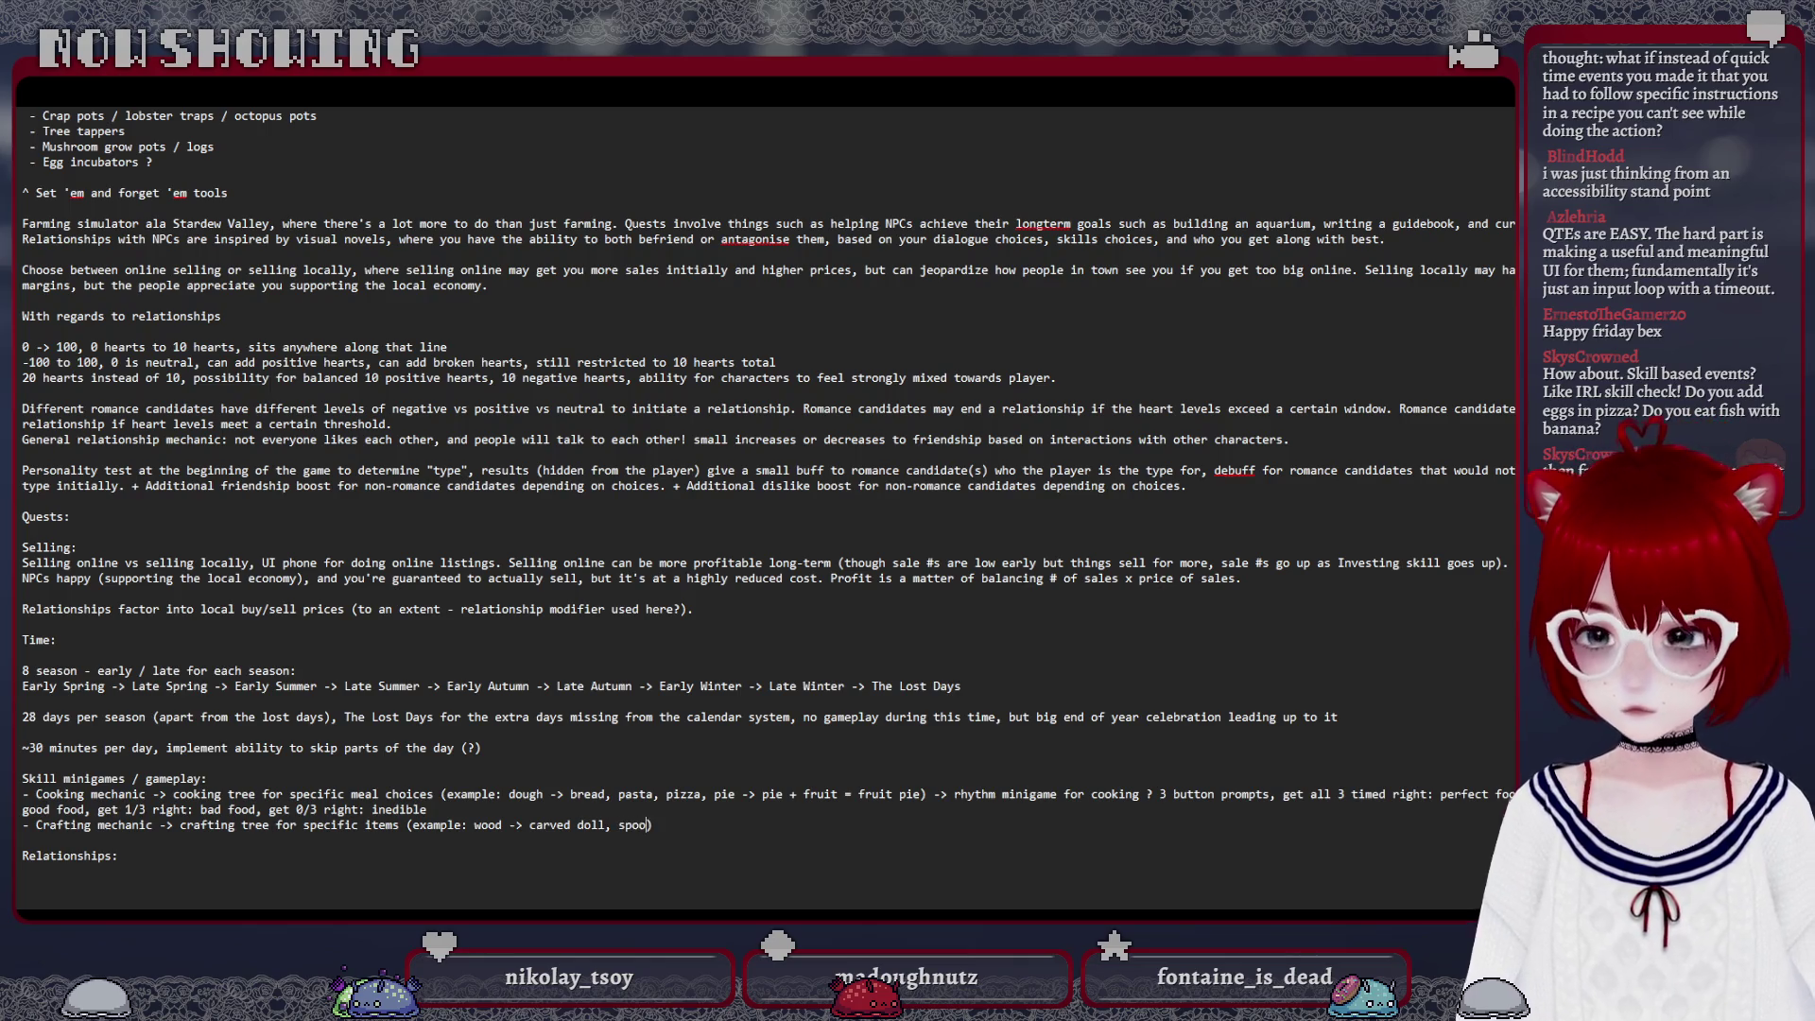
text(etc.)
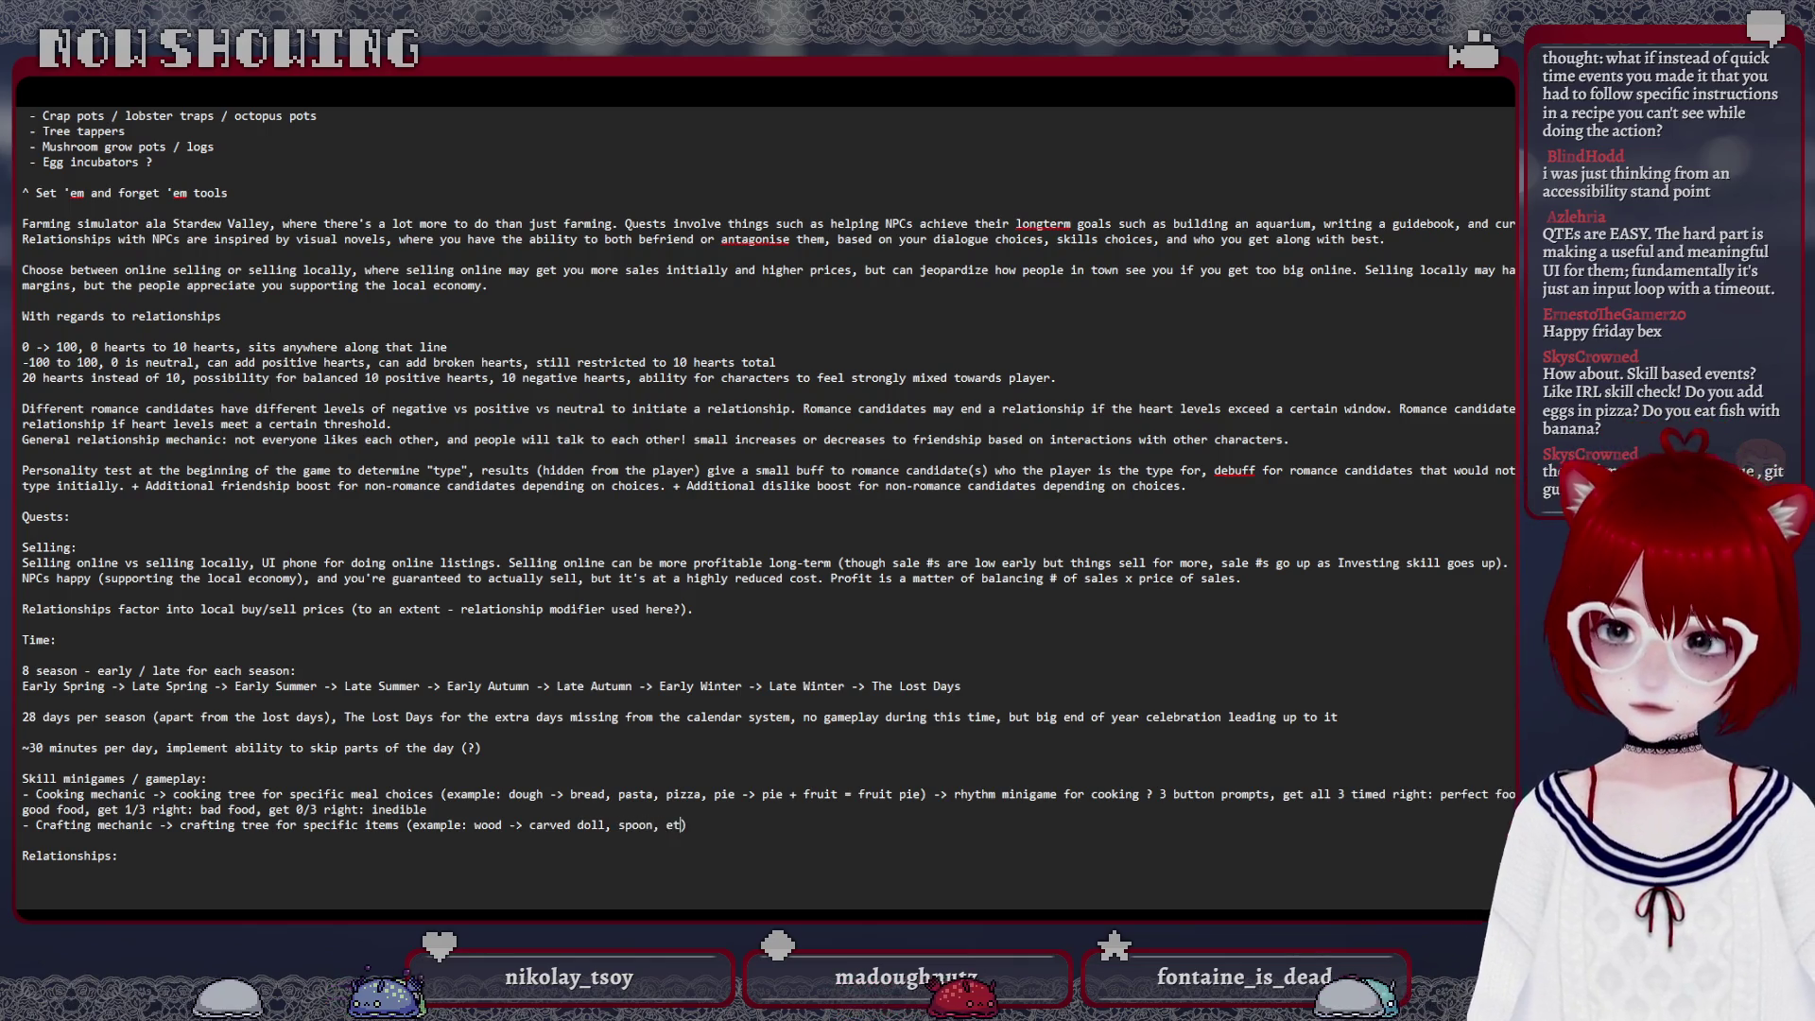
text( ->)
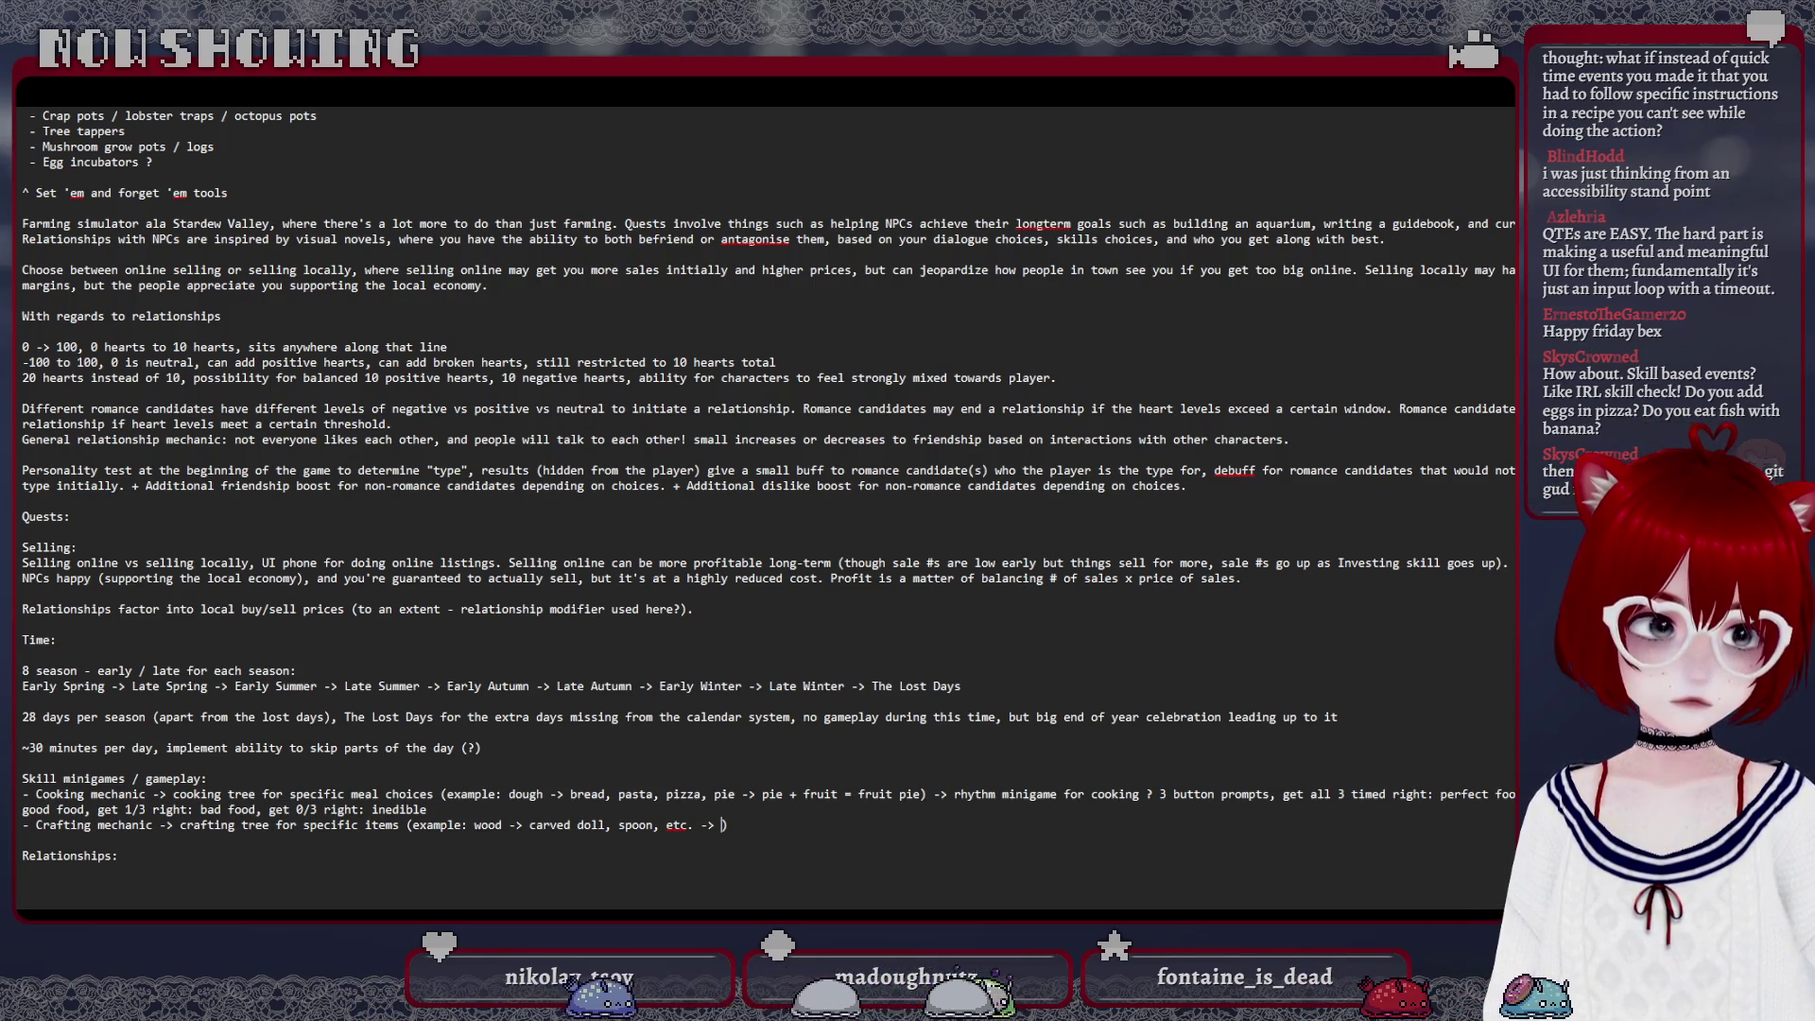
text(doll )
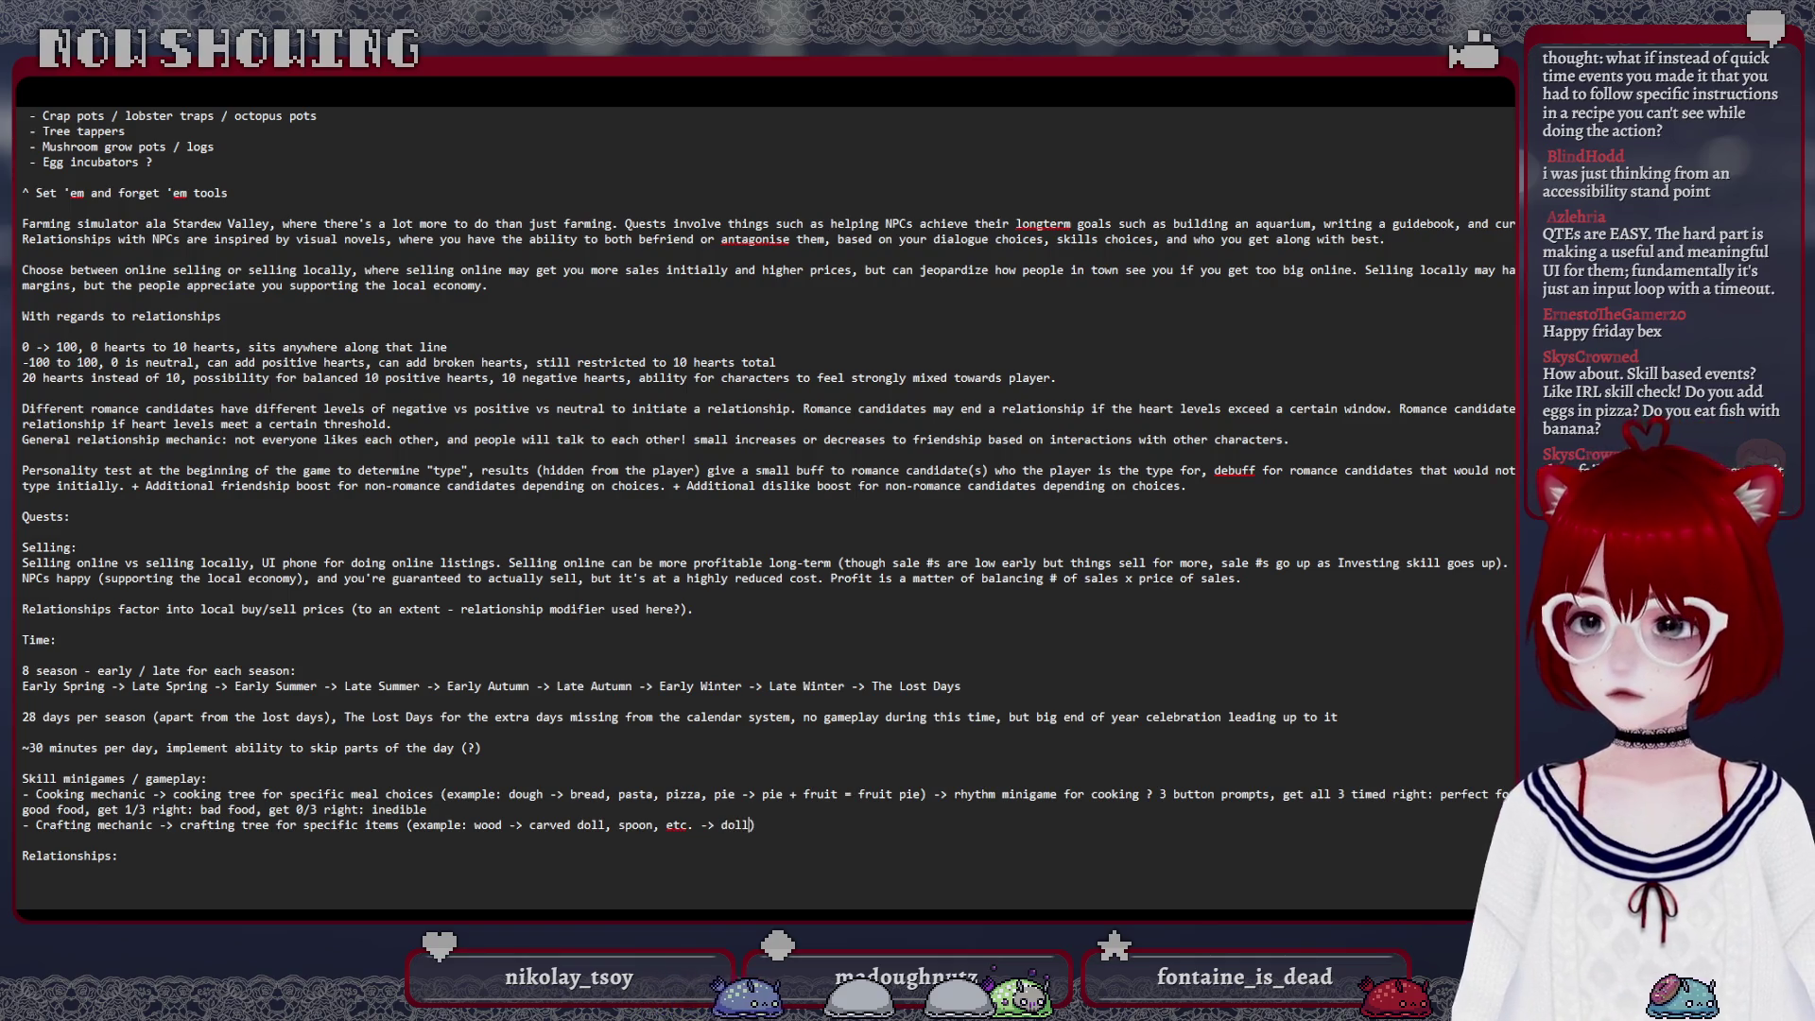
text(-)
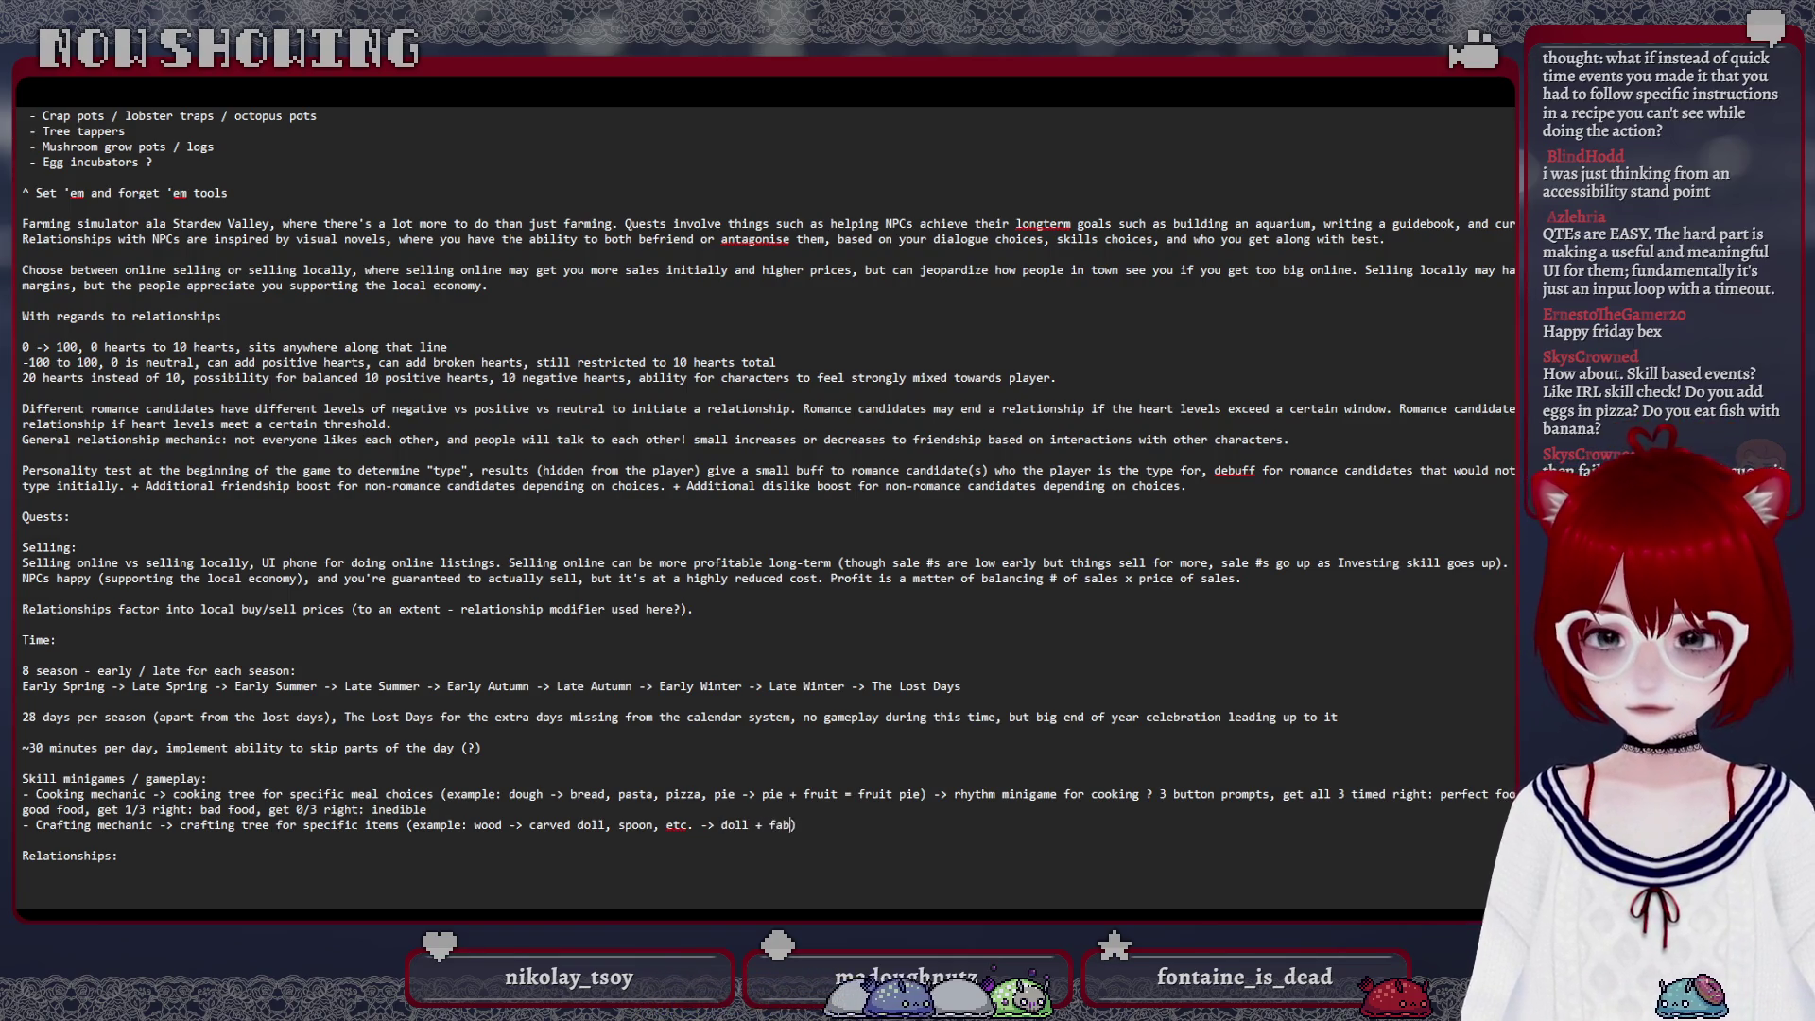
text(fabric = dress up doll)
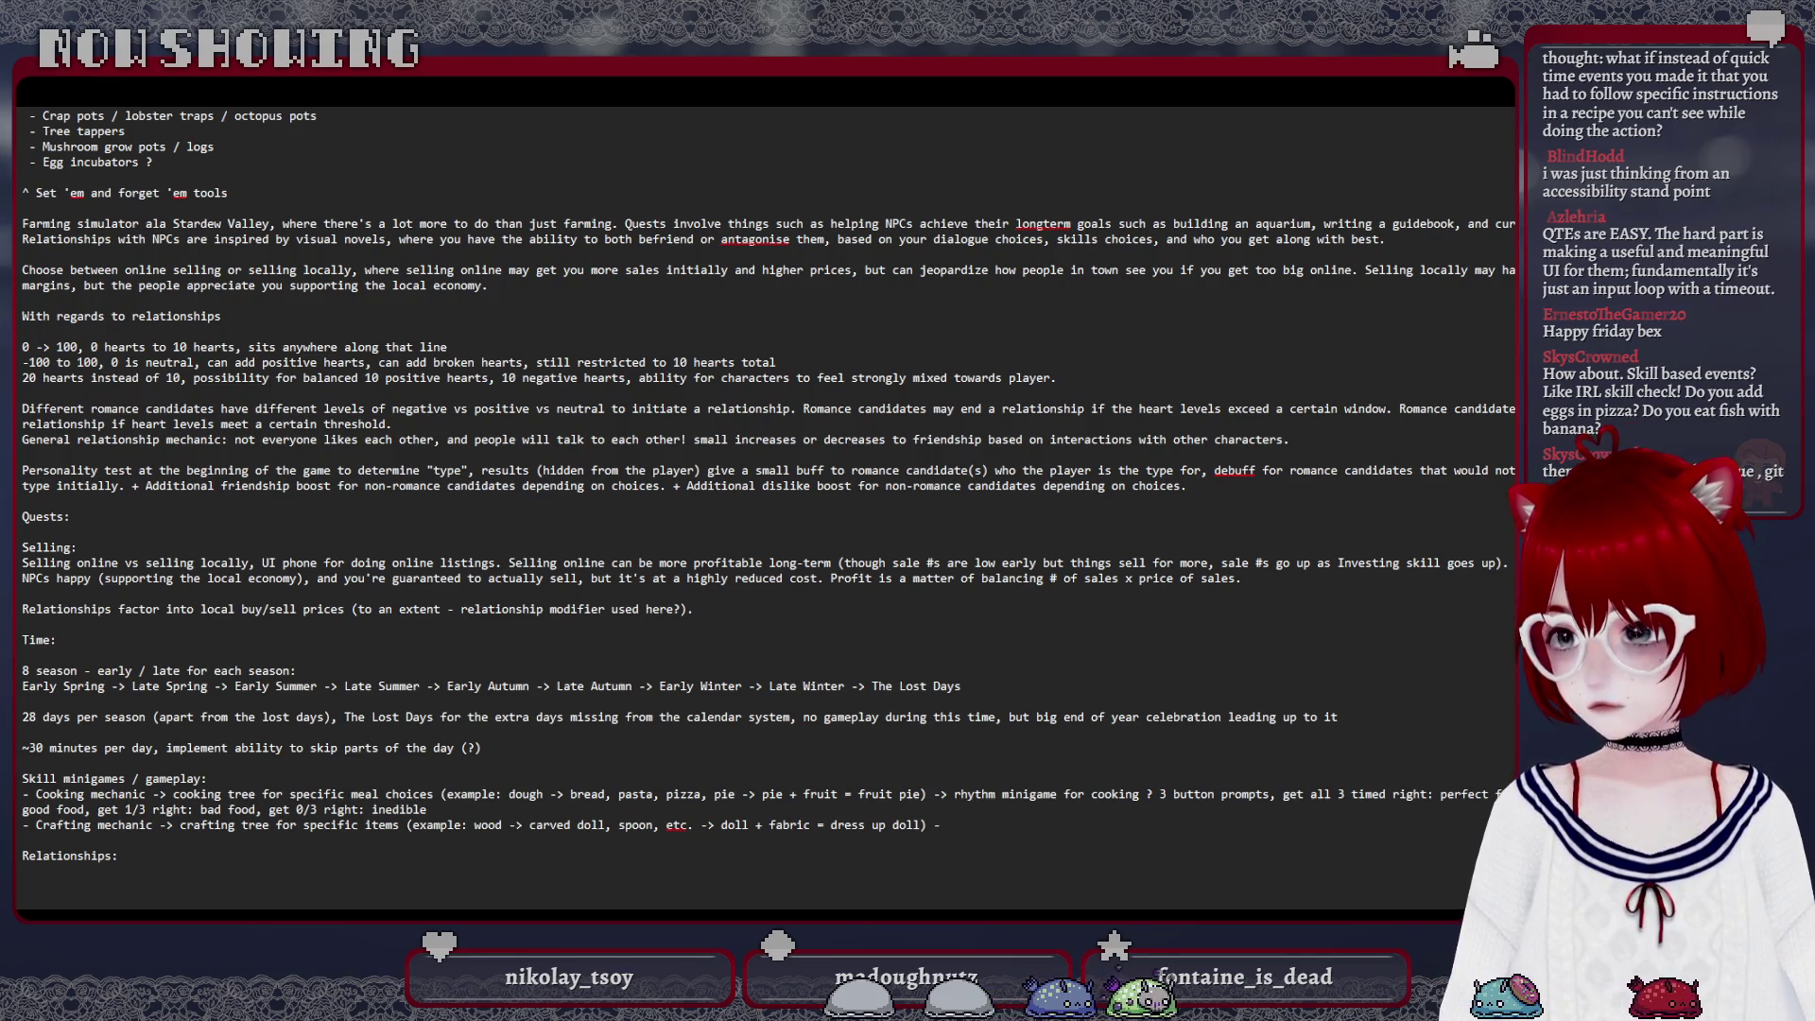
text(> rhythm)
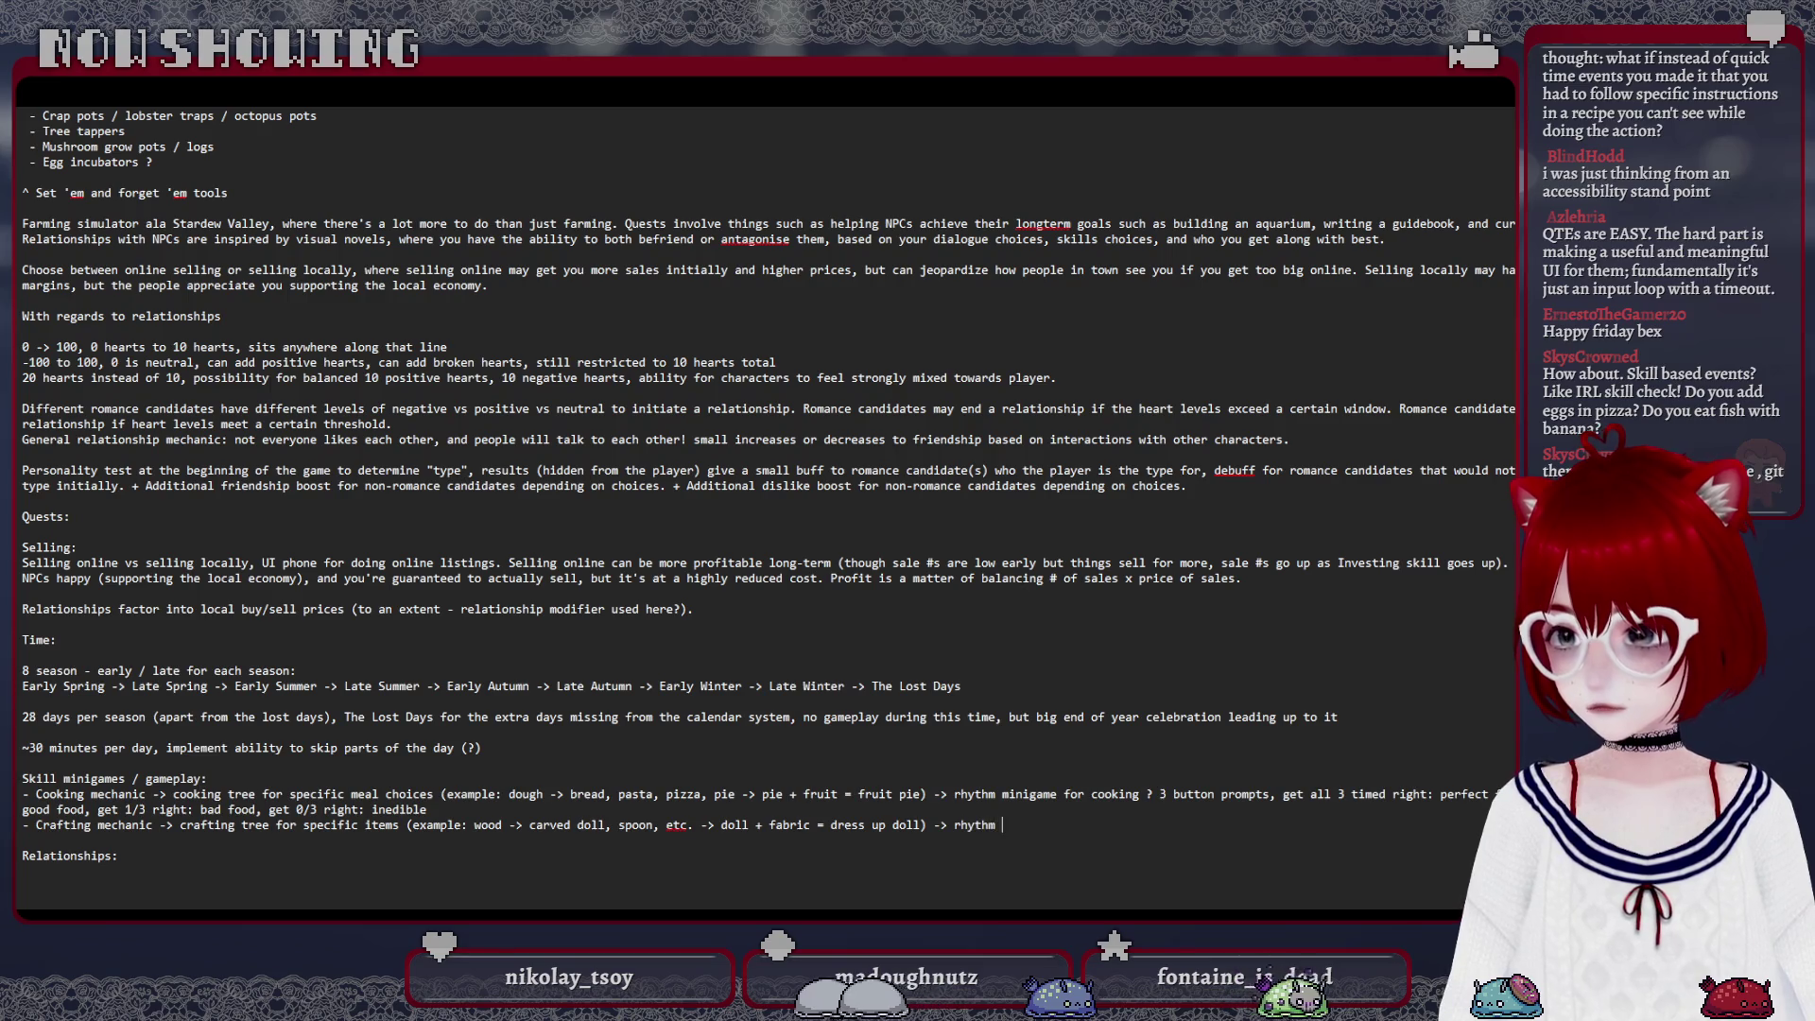
text( minigame )
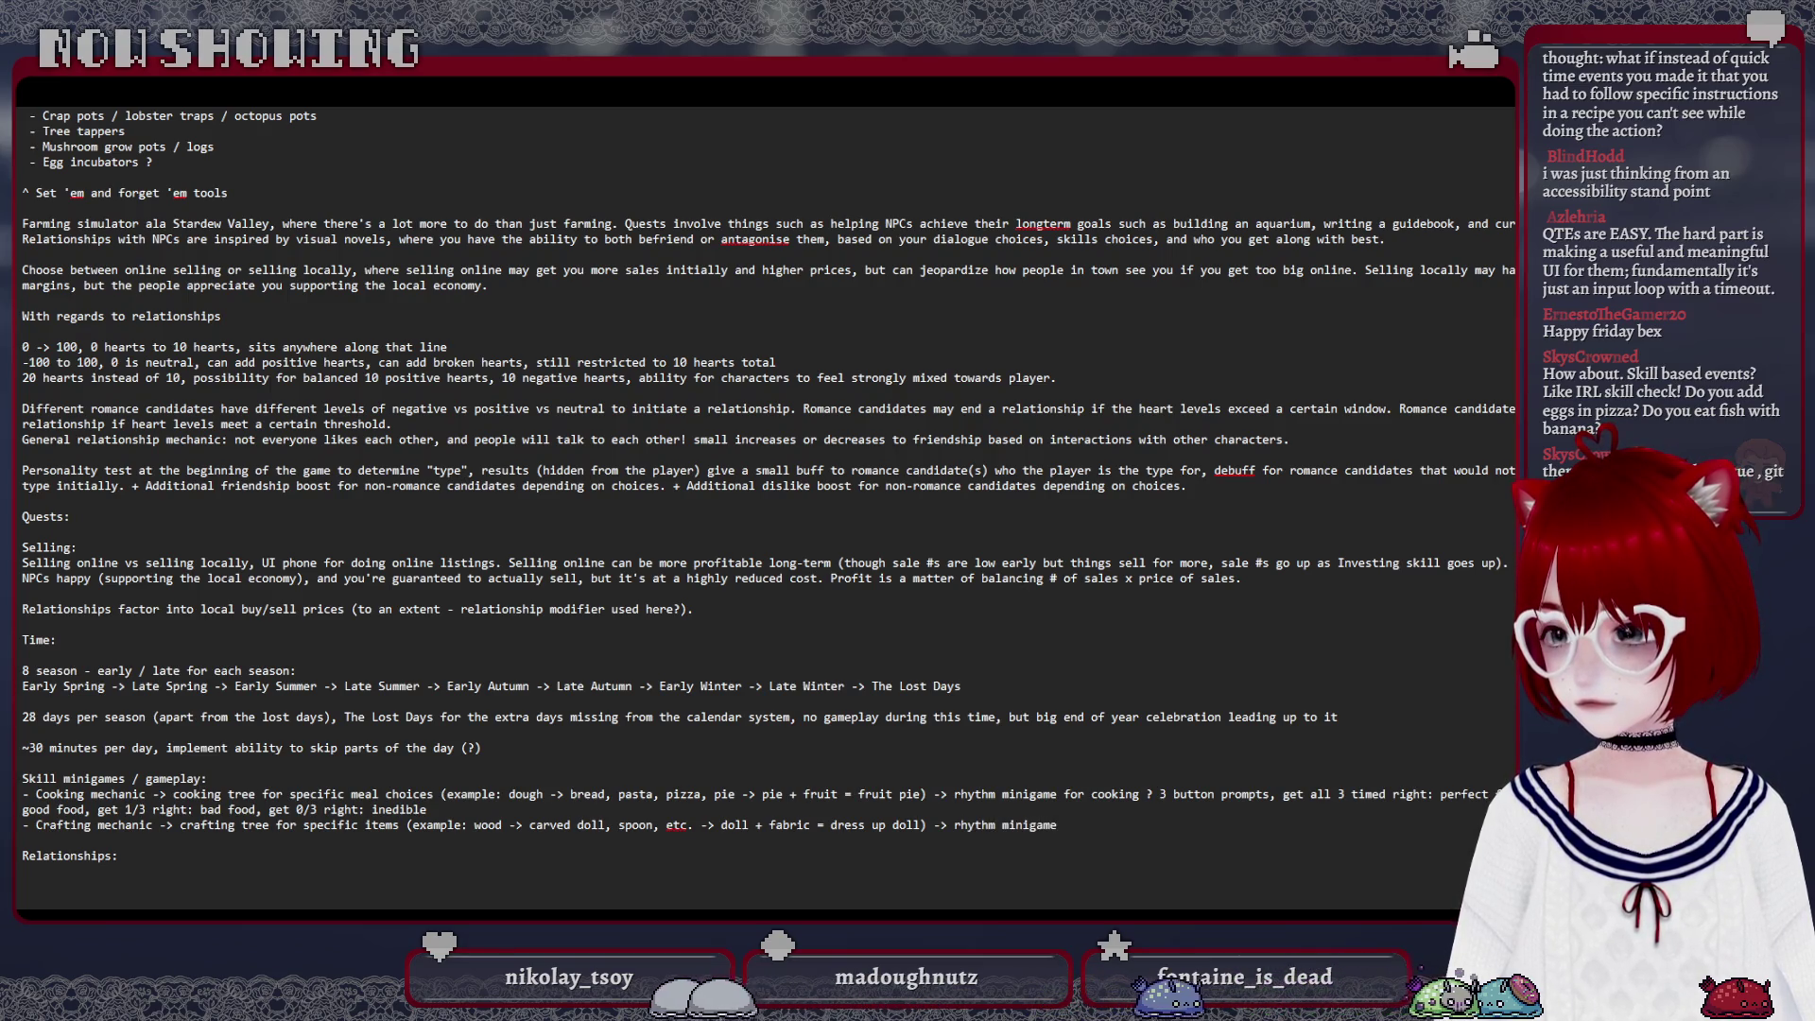
text(l)
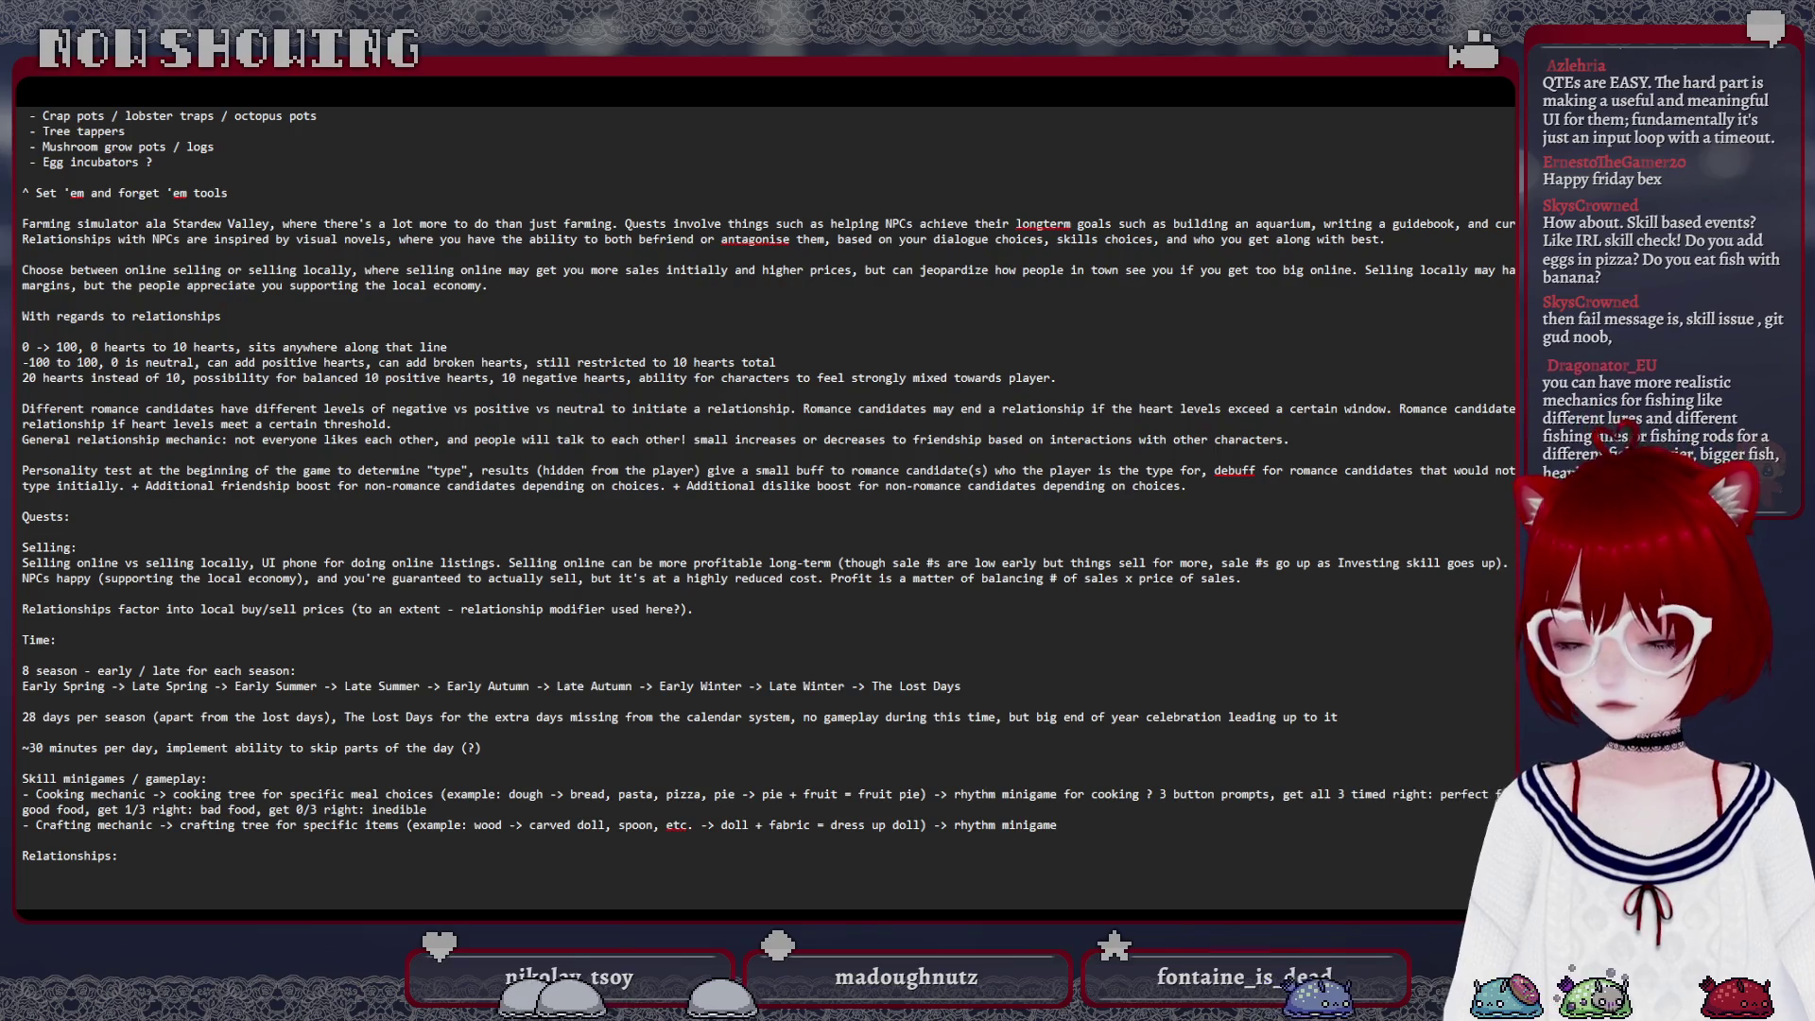
text(ike cooking)
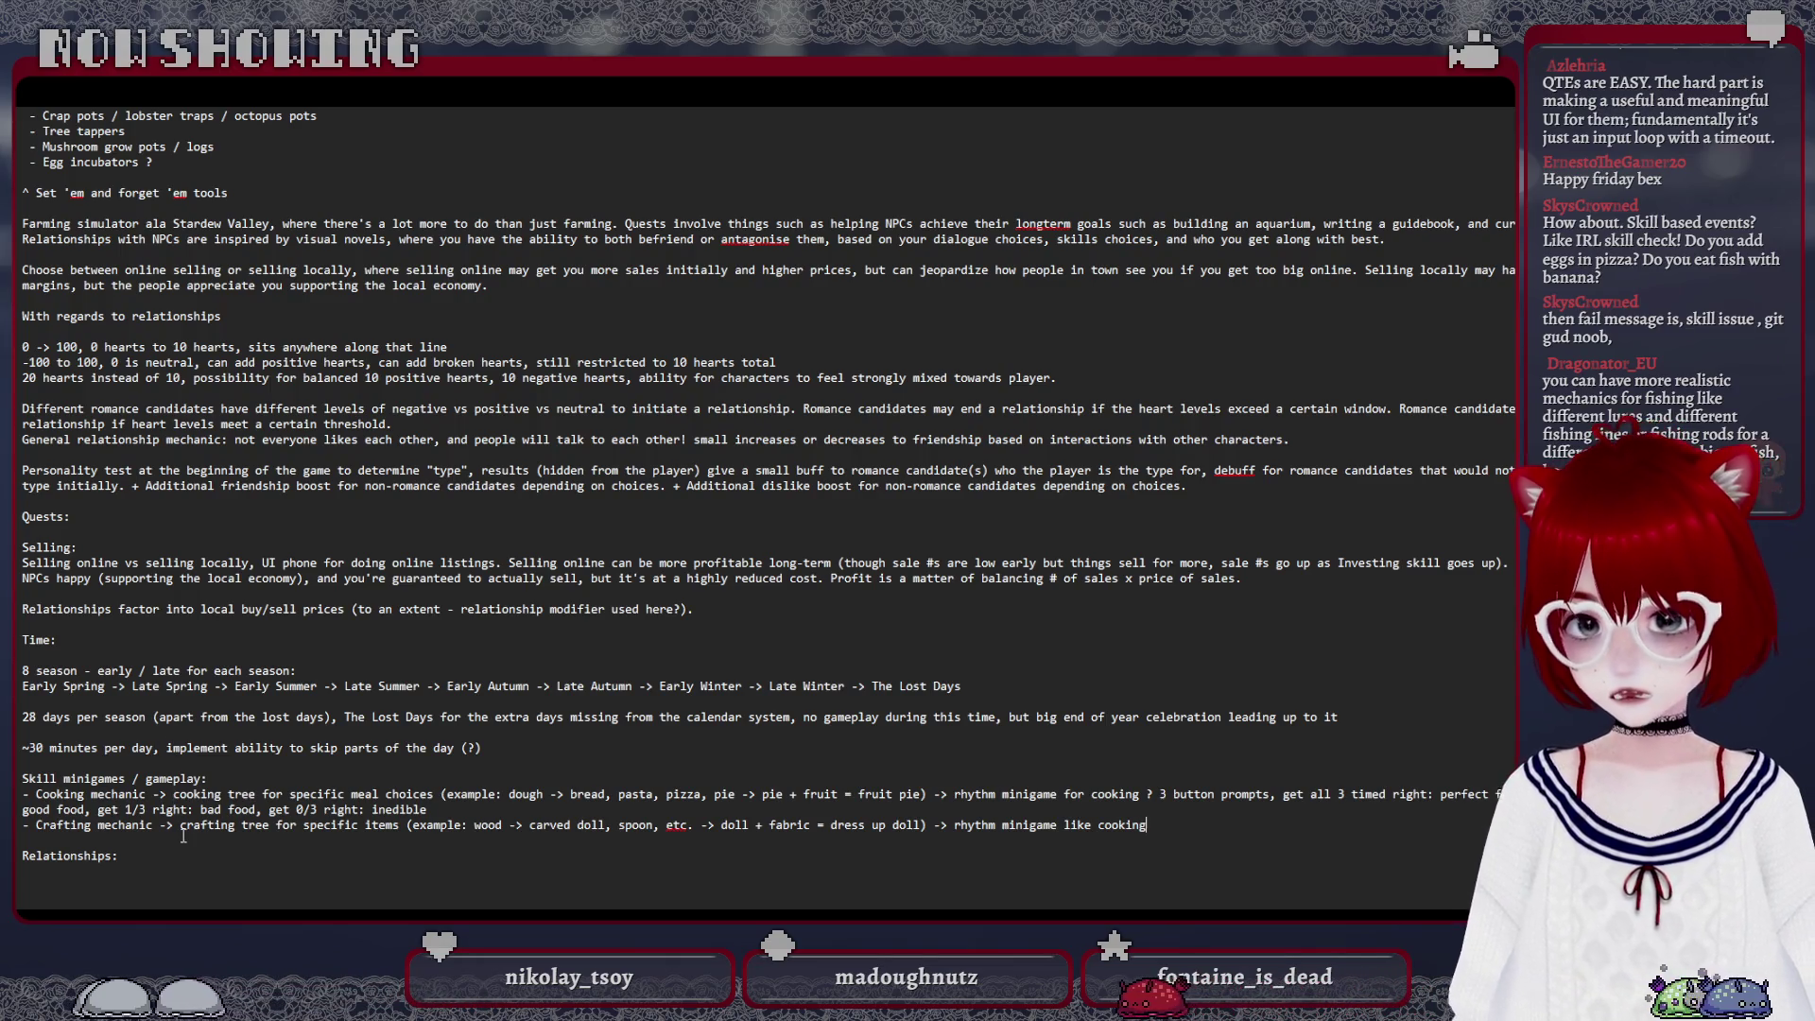
key(Return)
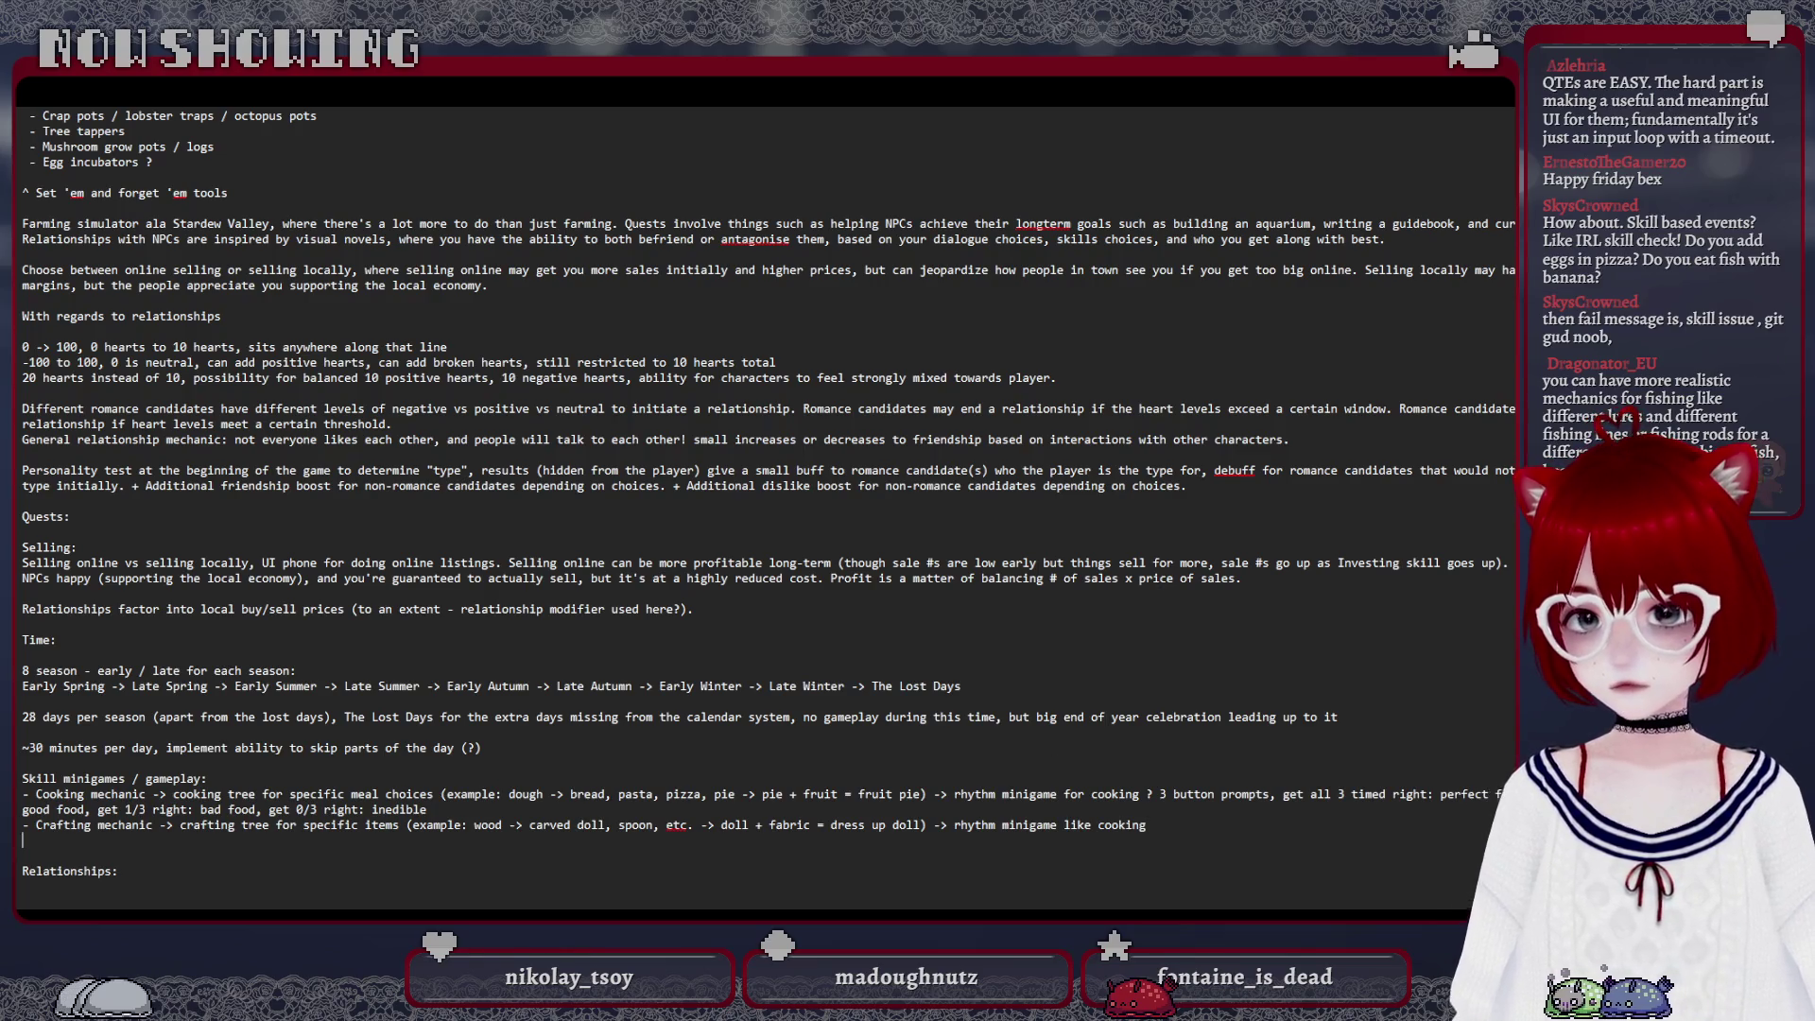
text(- Fishing mechanic ->)
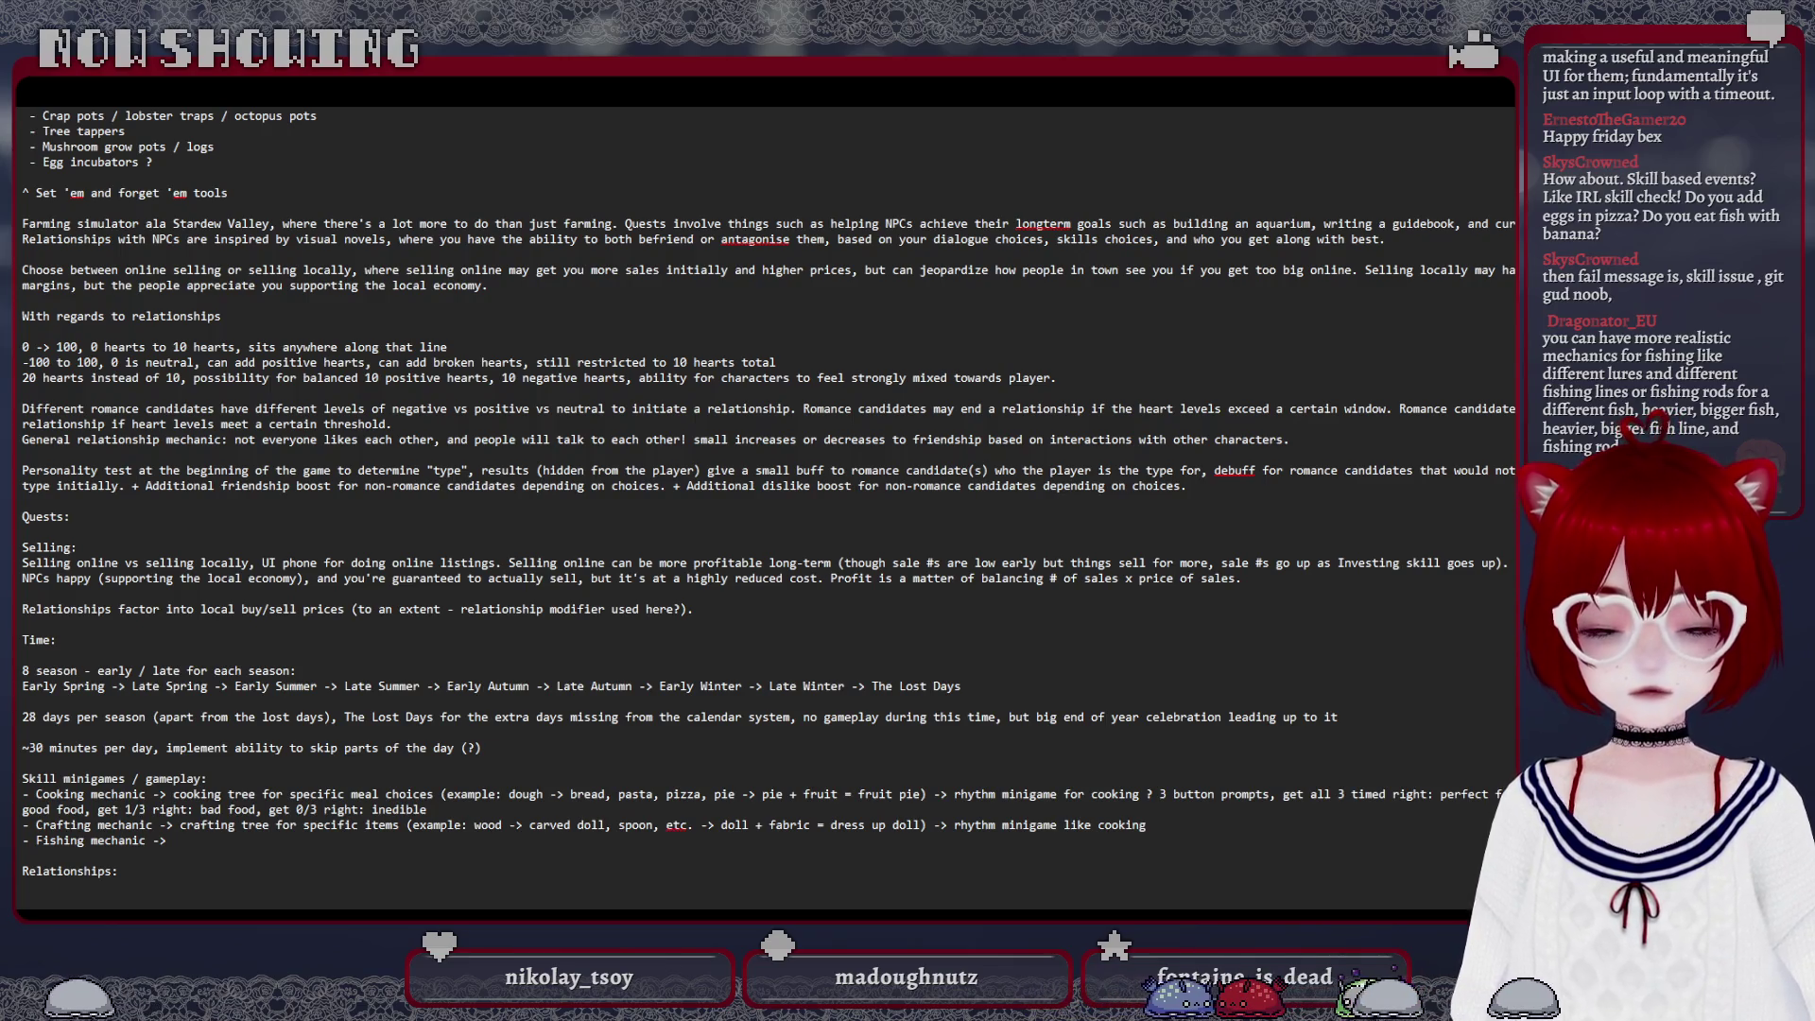
Place the cursor at the end of the new '- Fishing mechanic ->' bullet to continue writing
click(181, 840)
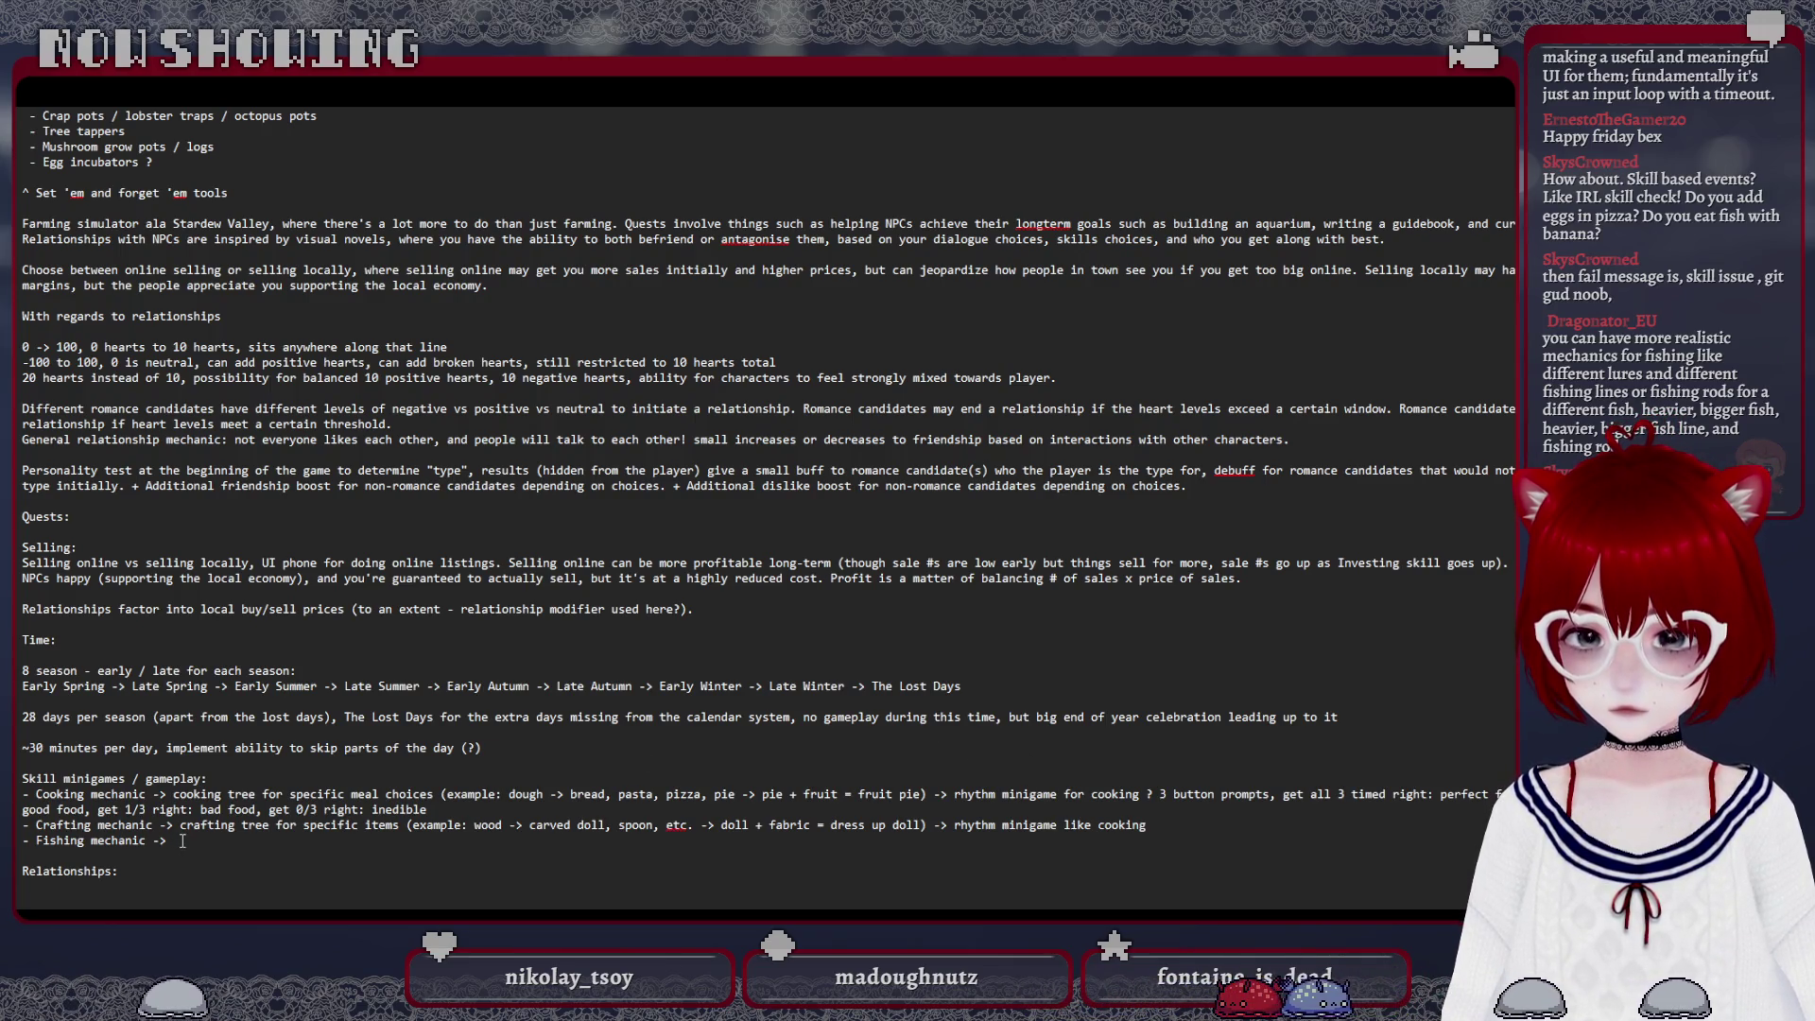